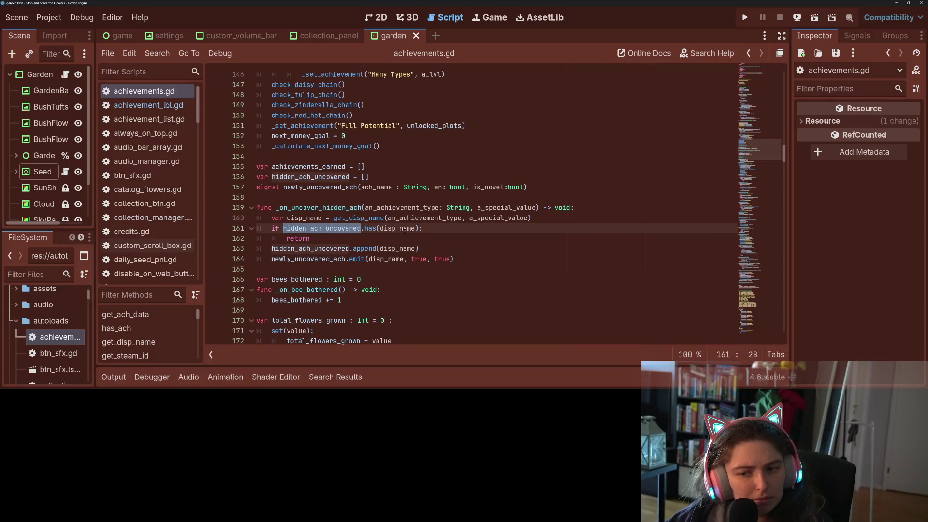
Inspect _on_uncover_hidden_ach and its newly_uncovered_ach and get_disp_name uses in achievements.gd
{"action": "left_click", "coordinate": [423, 229]}
{"action": "key", "text": "Down"}
{"action": "key", "text": "Down"}
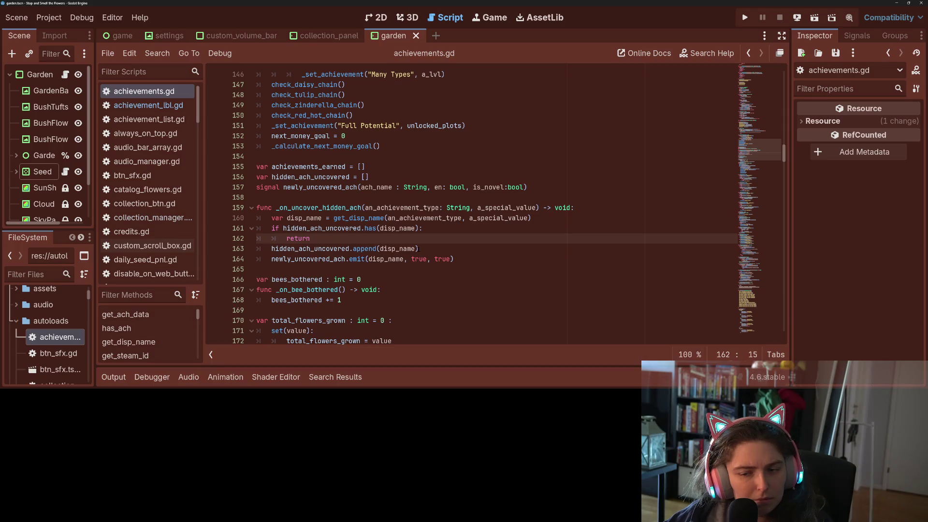
{"action": "double_click", "coordinate": [323, 260]}
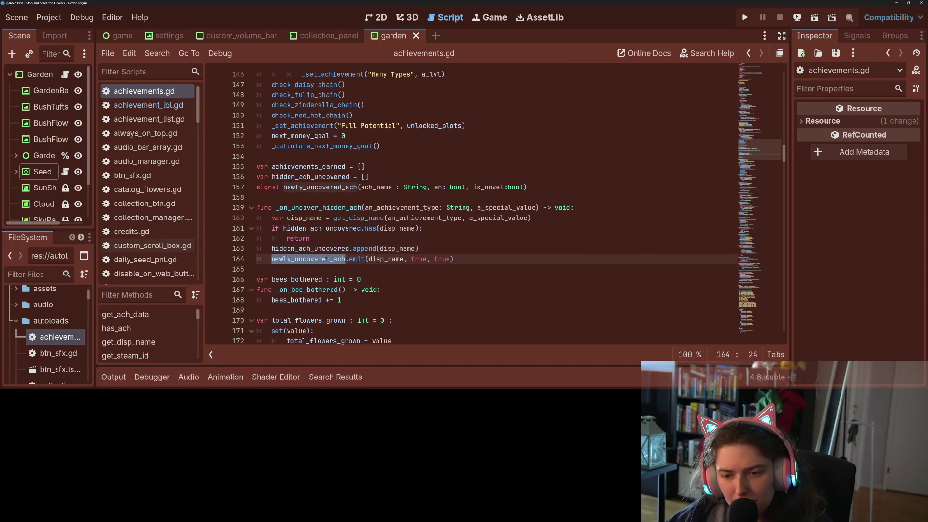
{"action": "left_click", "coordinate": [489, 261]}
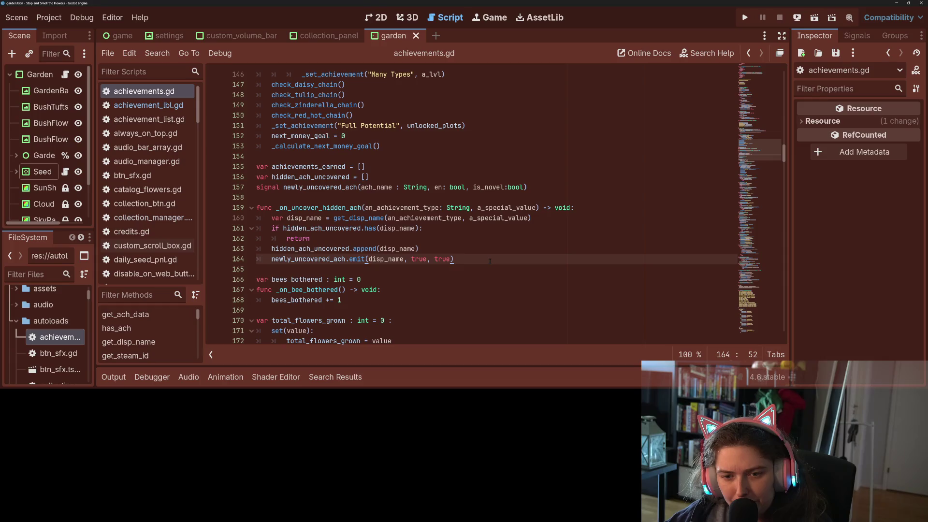
{"action": "double_click", "coordinate": [377, 218]}
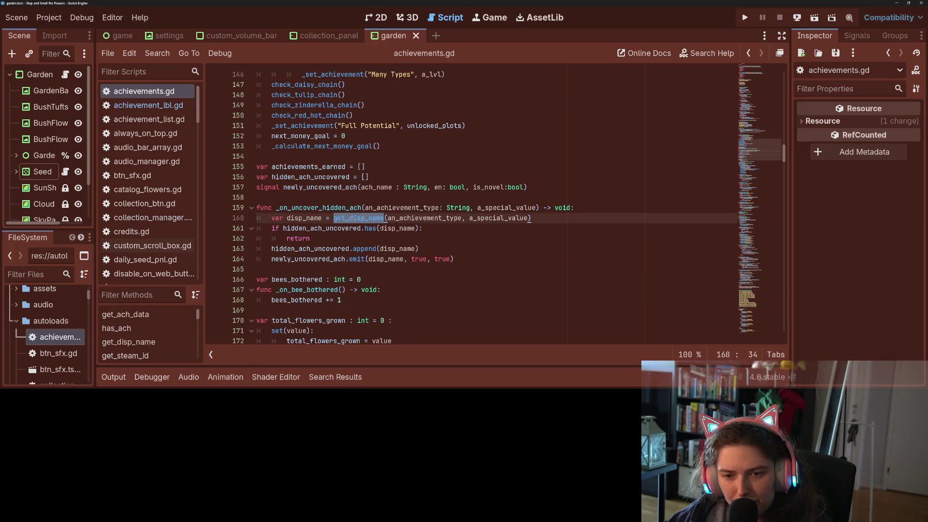
{"action": "double_click", "coordinate": [360, 228]}
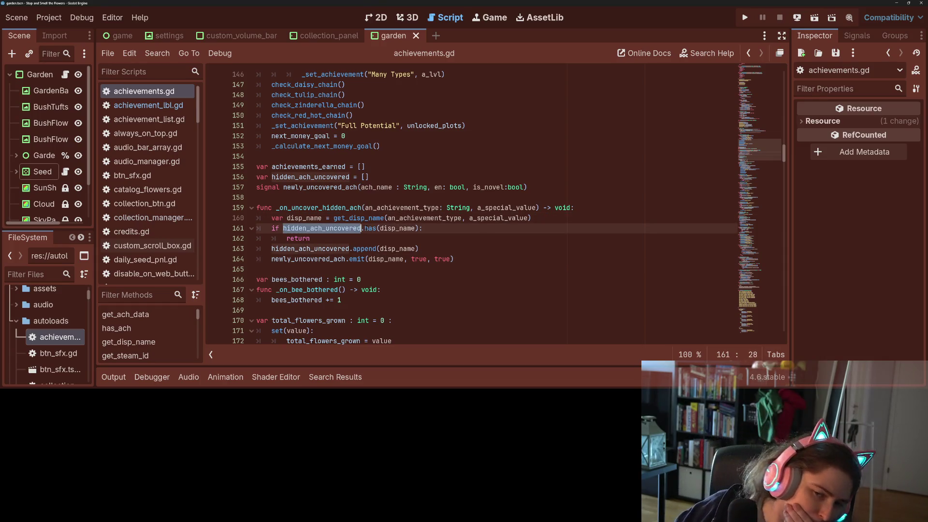
{"action": "left_click", "coordinate": [329, 218]}
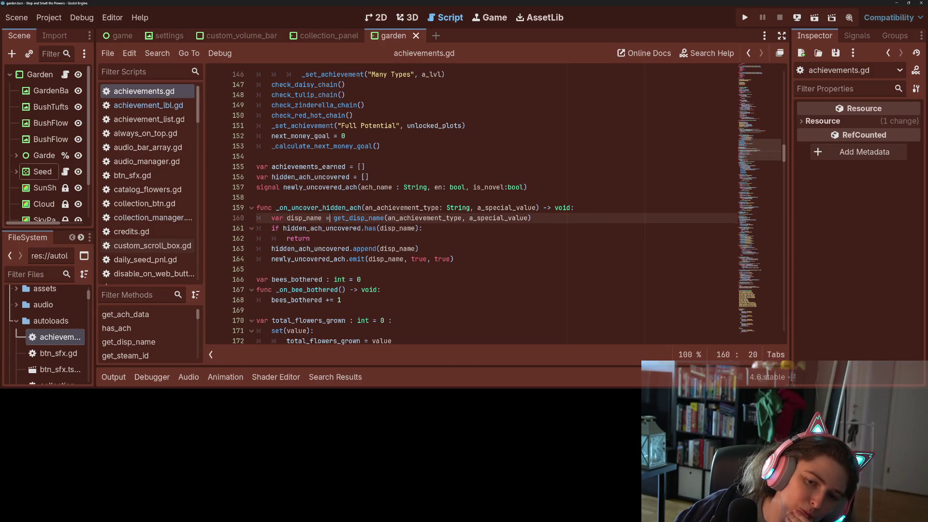
{"action": "double_click", "coordinate": [335, 209]}
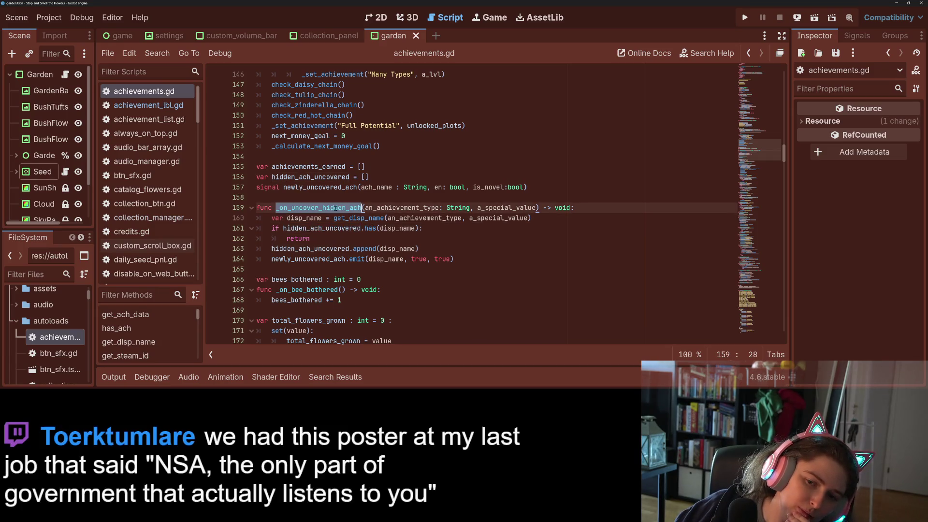
{"action": "left_click", "coordinate": [300, 269]}
{"action": "double_click", "coordinate": [309, 259]}
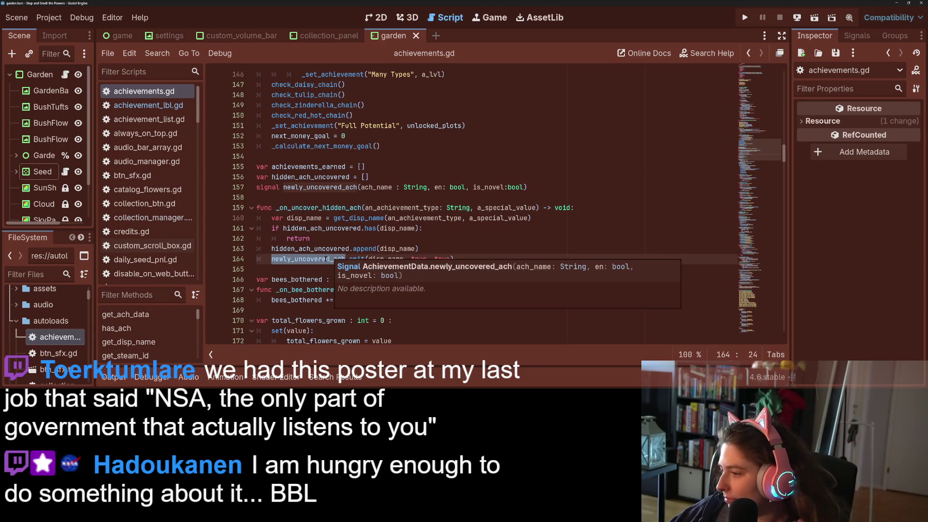
{"action": "mouse_move", "coordinate": [332, 259]}
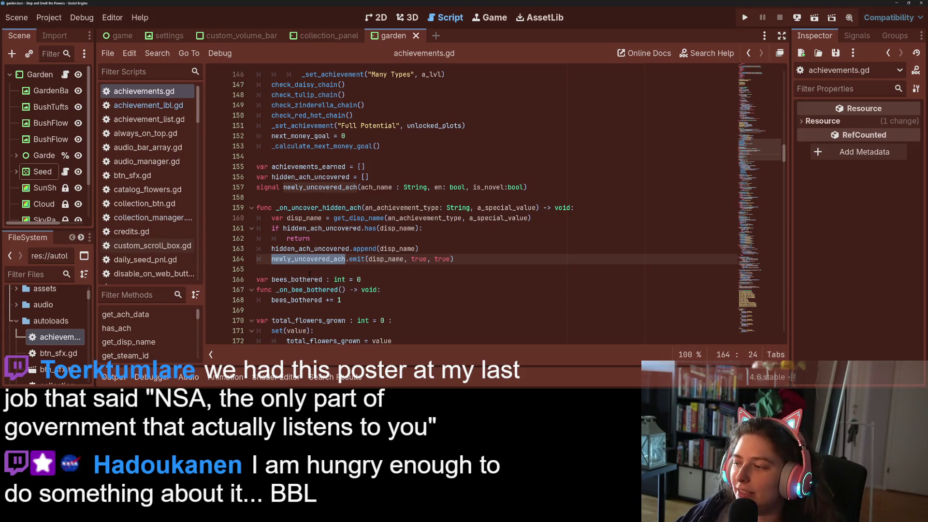
{"action": "mouse_move", "coordinate": [297, 261]}
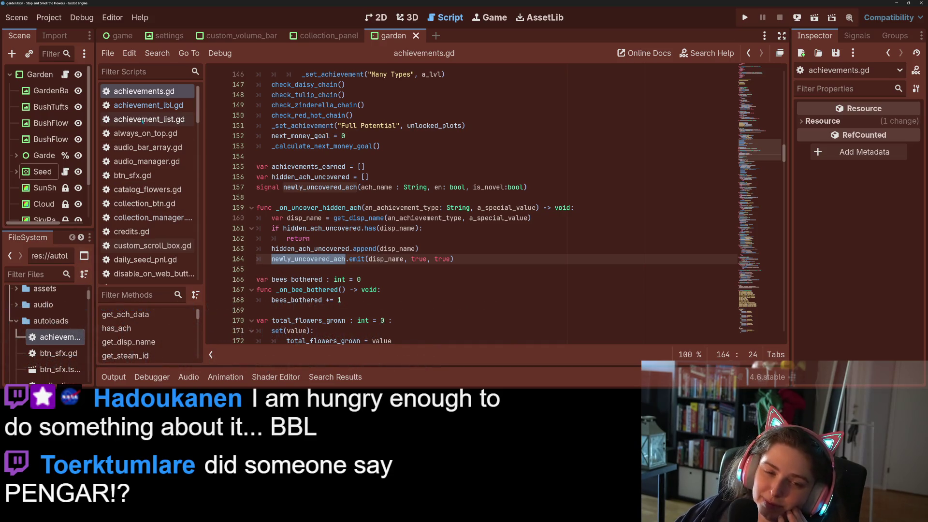
Open achievement_lbl.gd and inspect the _on_ach_earned and achievements_earned signal connections
{"action": "left_click", "coordinate": [149, 105]}
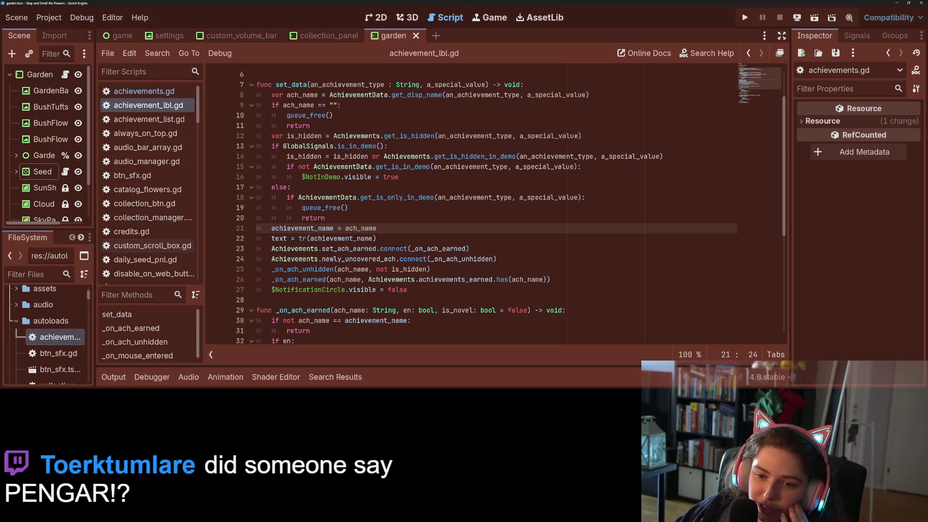
{"action": "double_click", "coordinate": [453, 249]}
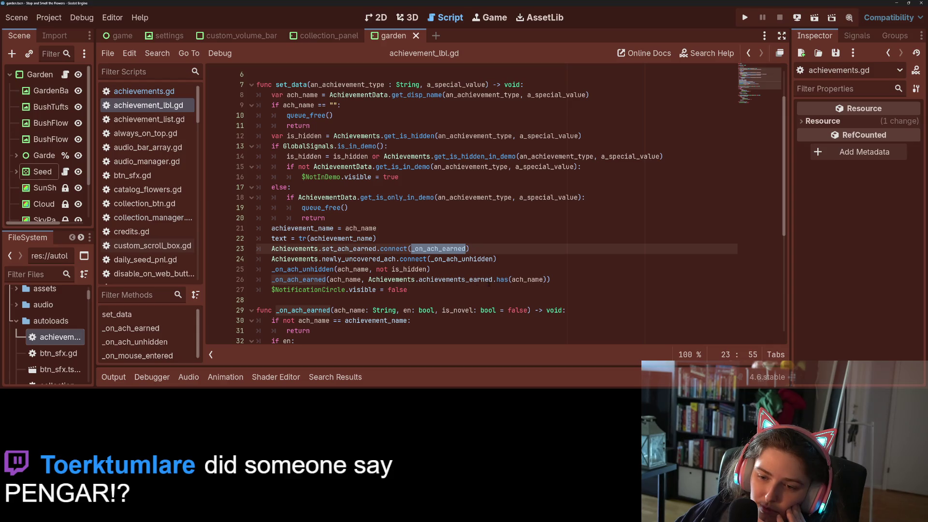
{"action": "double_click", "coordinate": [455, 280]}
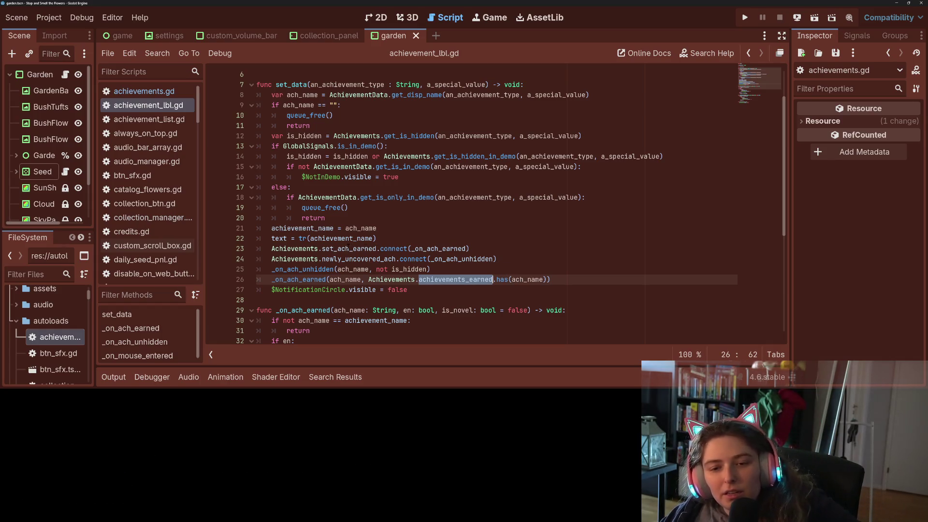
{"action": "double_click", "coordinate": [348, 248]}
{"action": "double_click", "coordinate": [438, 248]}
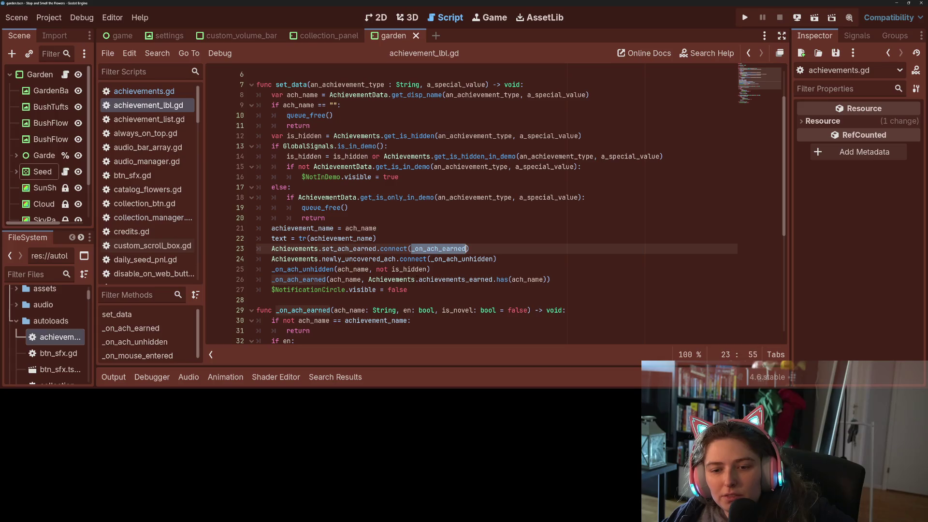
{"action": "scroll", "coordinate": [437, 248], "scroll_direction": "down", "scroll_amount": 2}
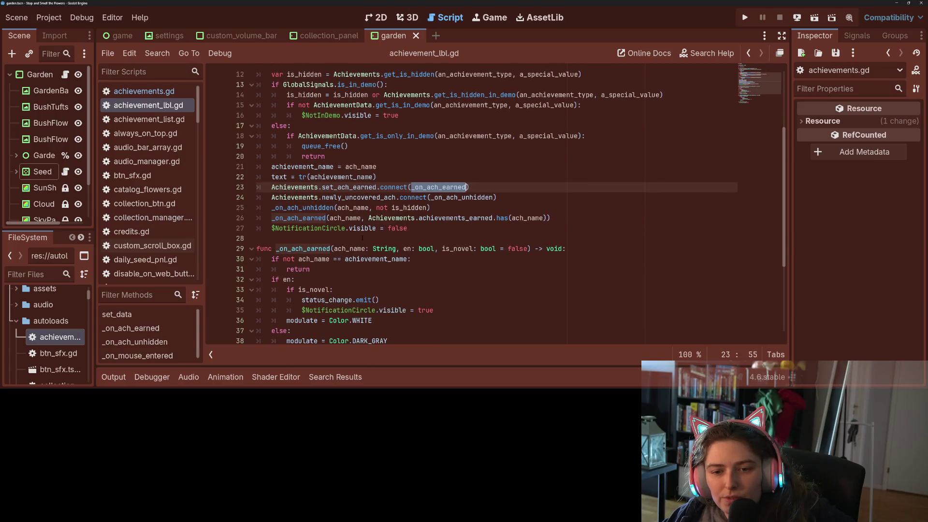
{"action": "scroll", "coordinate": [308, 248], "scroll_direction": "down", "scroll_amount": 2}
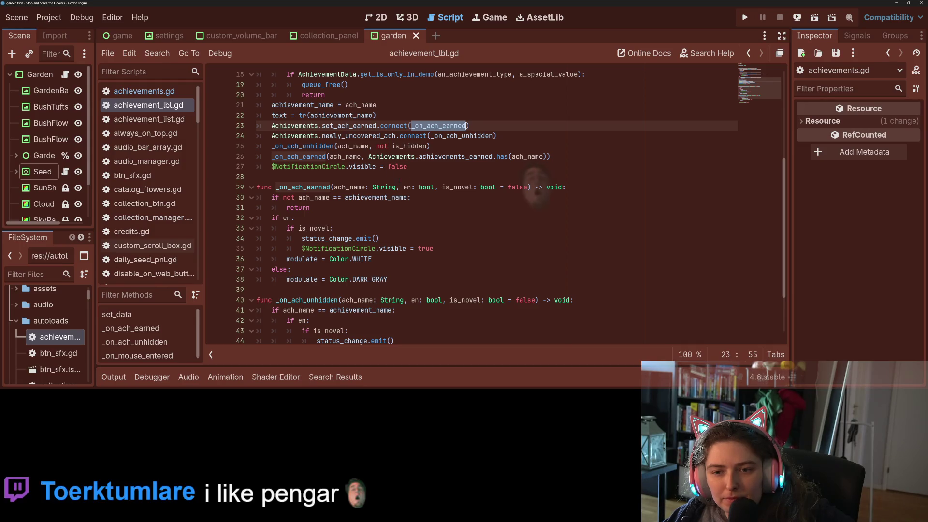
{"action": "scroll", "coordinate": [420, 255], "scroll_direction": "up", "scroll_amount": 3}
{"action": "scroll", "coordinate": [419, 255], "scroll_direction": "up", "scroll_amount": 1}
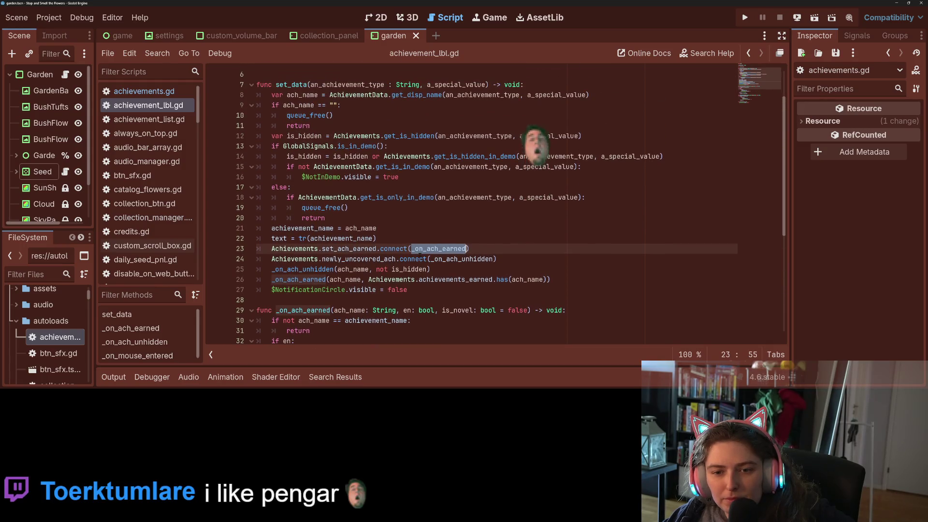
{"action": "scroll", "coordinate": [418, 254], "scroll_direction": "up", "scroll_amount": 1}
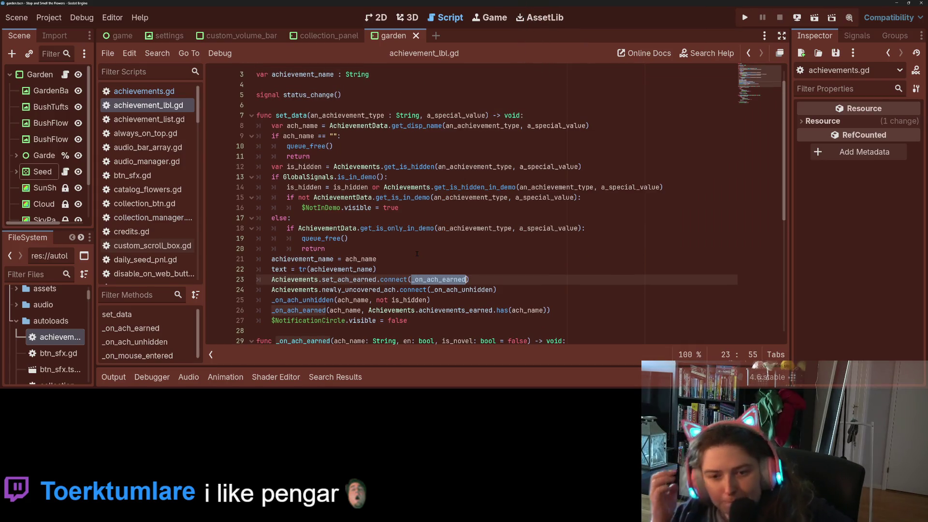
Go to line 16 below the NotInDemo visibility line and run the game
{"action": "left_click", "coordinate": [427, 199]}
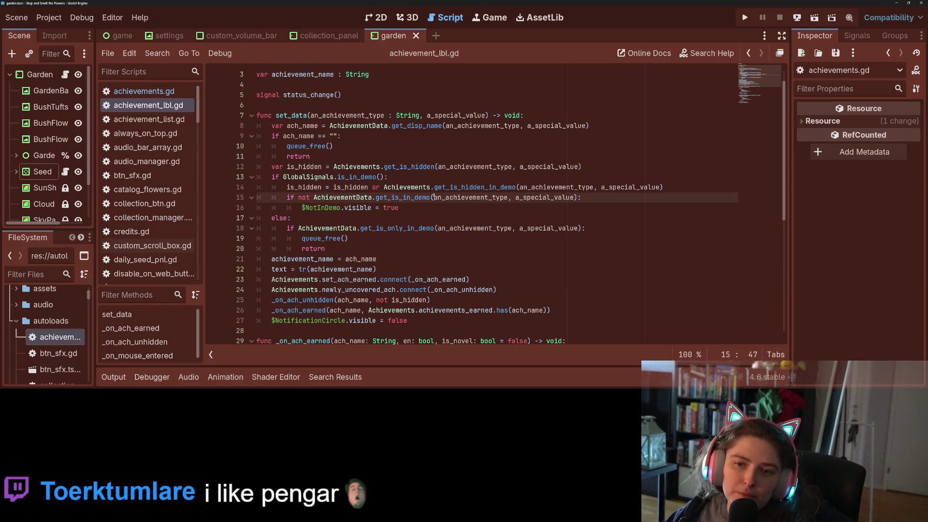
{"action": "left_click", "coordinate": [427, 204]}
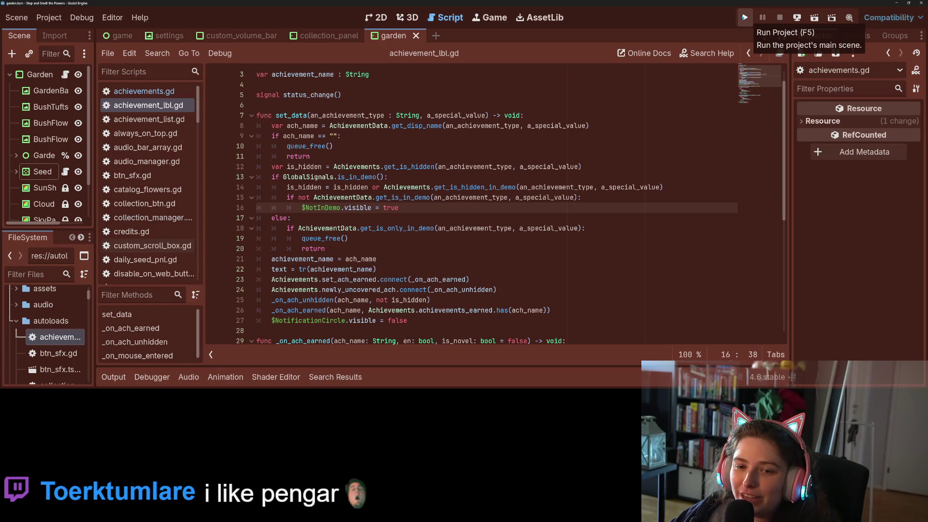
{"action": "left_click", "coordinate": [745, 18]}
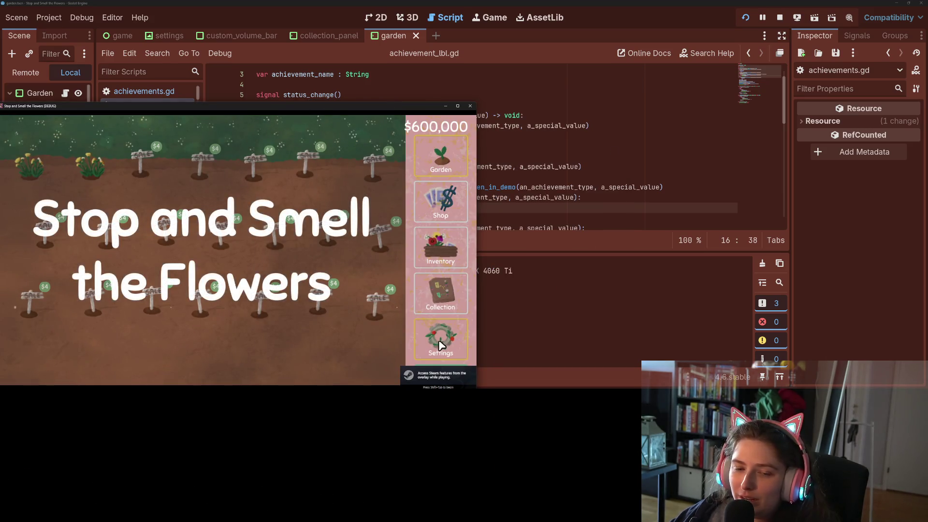
Reset the saved game data from the game's Settings panel
{"action": "left_click", "coordinate": [441, 339]}
{"action": "left_click", "coordinate": [70, 165]}
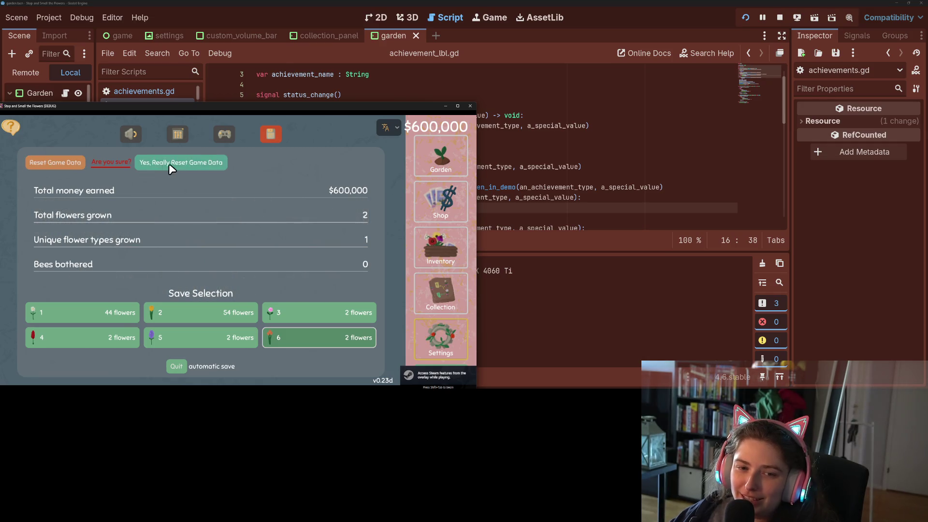
{"action": "left_click", "coordinate": [173, 161]}
Scroll through Collection > Achievements to check the labels, then stop the game
{"action": "left_click", "coordinate": [445, 287]}
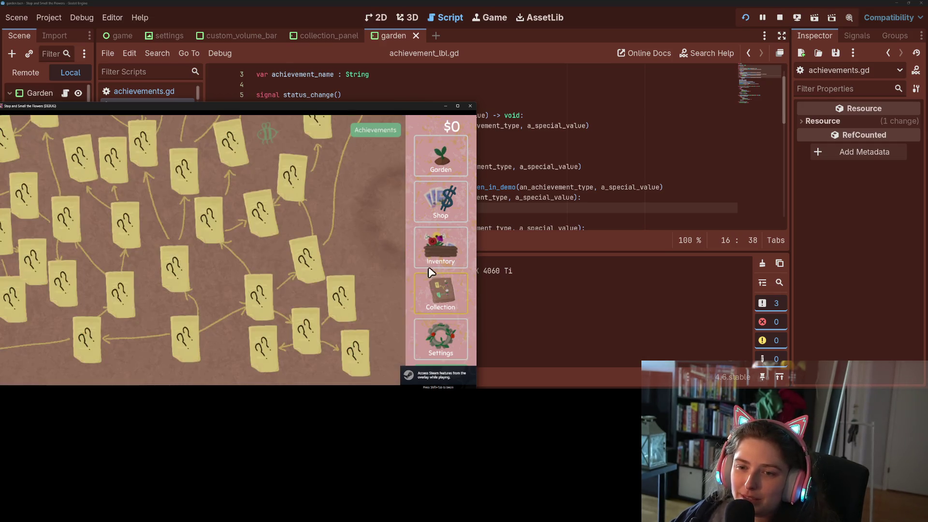
{"action": "left_click", "coordinate": [365, 130]}
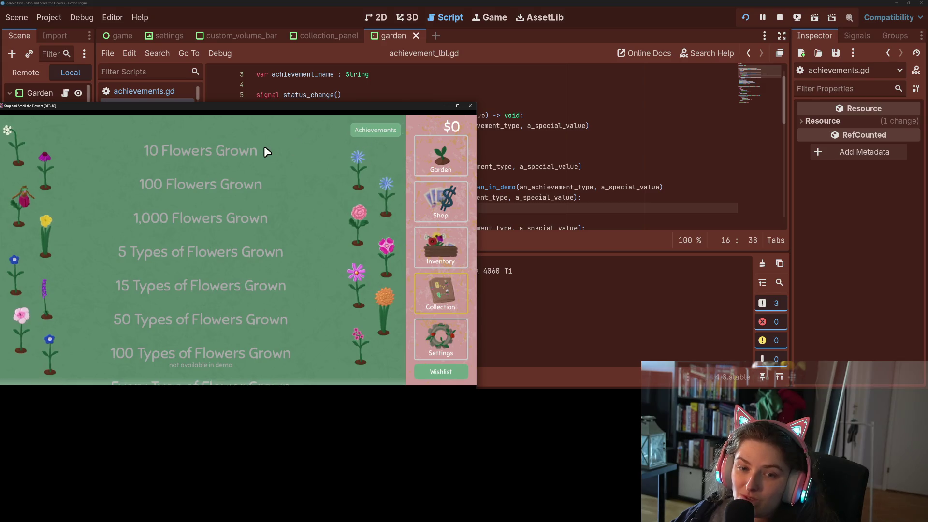
{"action": "scroll", "coordinate": [296, 246], "scroll_direction": "down", "scroll_amount": 1}
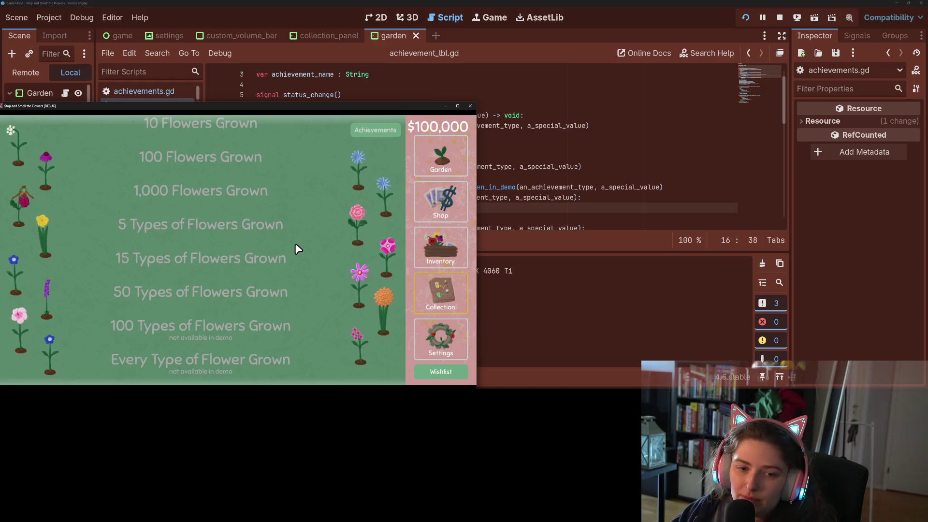
{"action": "scroll", "coordinate": [295, 246], "scroll_direction": "down", "scroll_amount": 5}
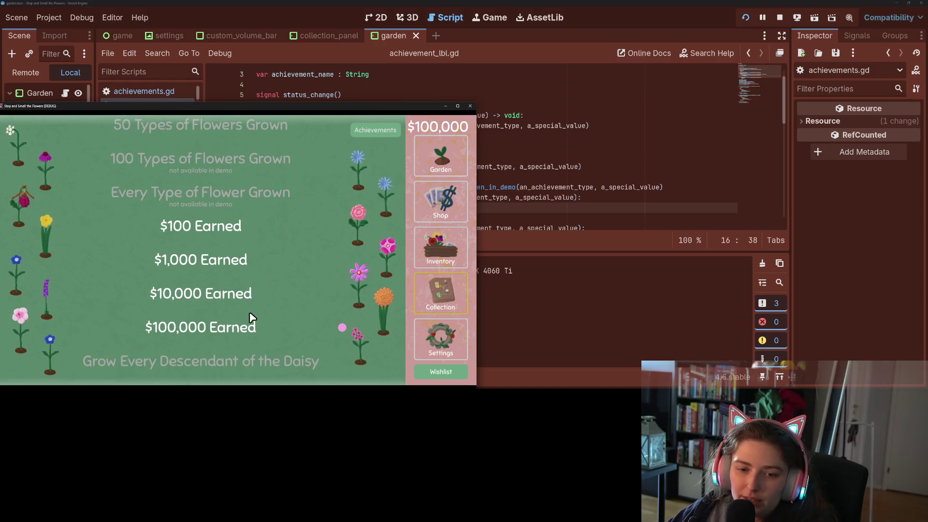
{"action": "scroll", "coordinate": [256, 271], "scroll_direction": "down", "scroll_amount": 3}
{"action": "scroll", "coordinate": [247, 253], "scroll_direction": "up", "scroll_amount": 1}
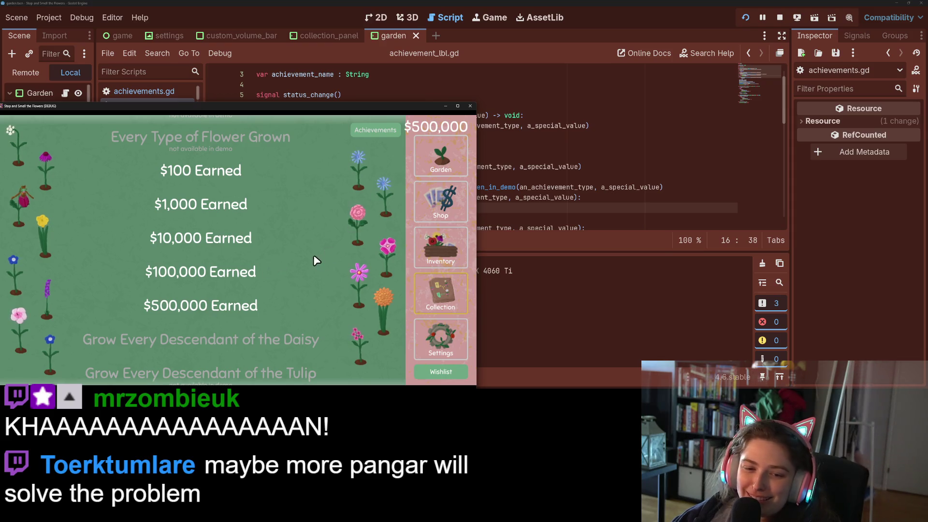
{"action": "left_click", "coordinate": [469, 106]}
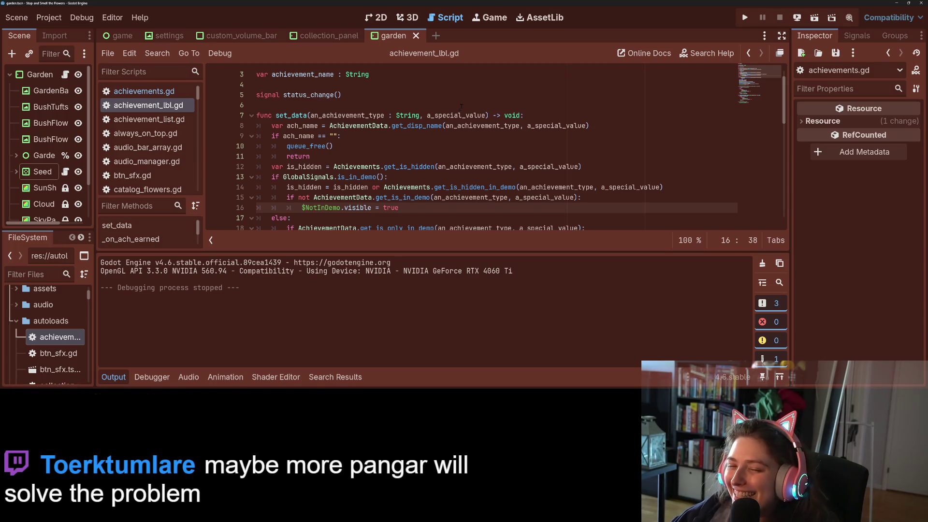
Hide the output log, return to achievements.gd, and relaunch the game with F5
{"action": "left_click", "coordinate": [114, 377]}
{"action": "left_click", "coordinate": [480, 197]}
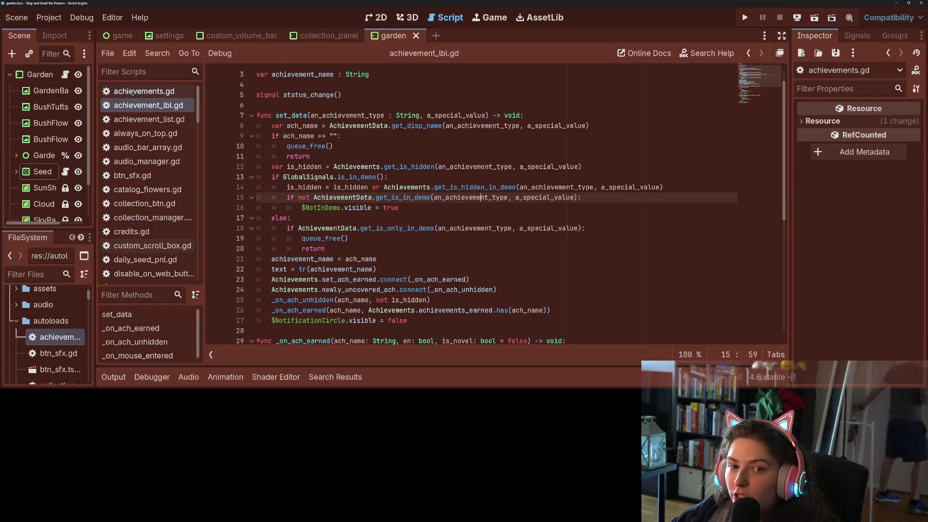
{"action": "left_click", "coordinate": [144, 91]}
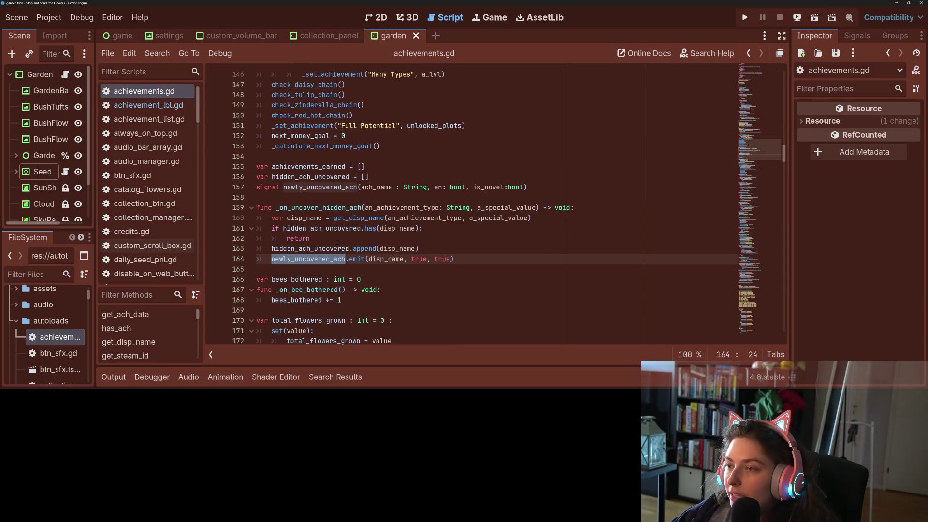
{"action": "mouse_move", "coordinate": [357, 249]}
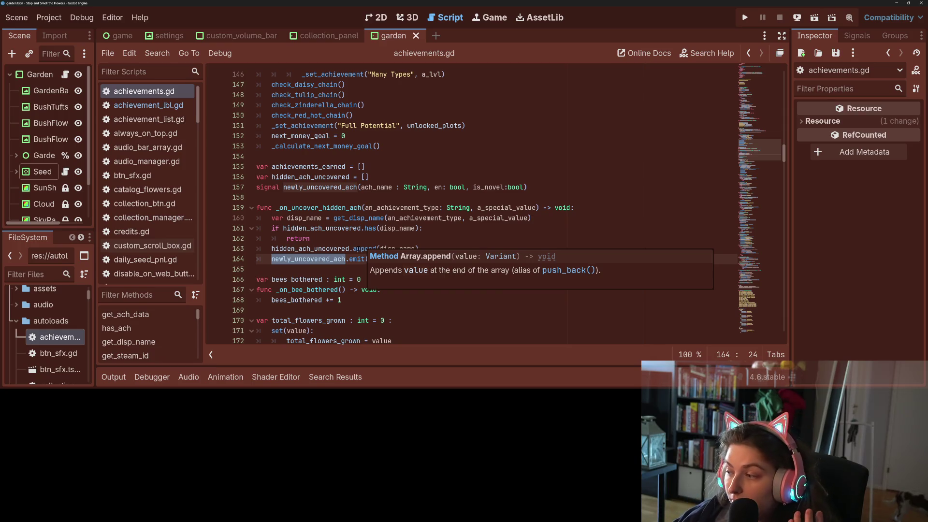
{"action": "key", "text": "F5"}
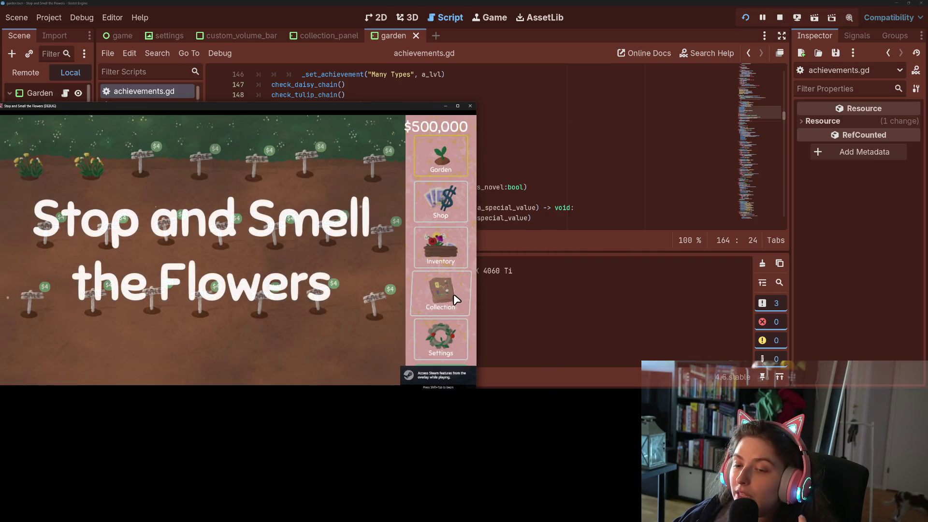
Scroll through the in-game Collection > Achievements list, then close the game
{"action": "left_click", "coordinate": [454, 300]}
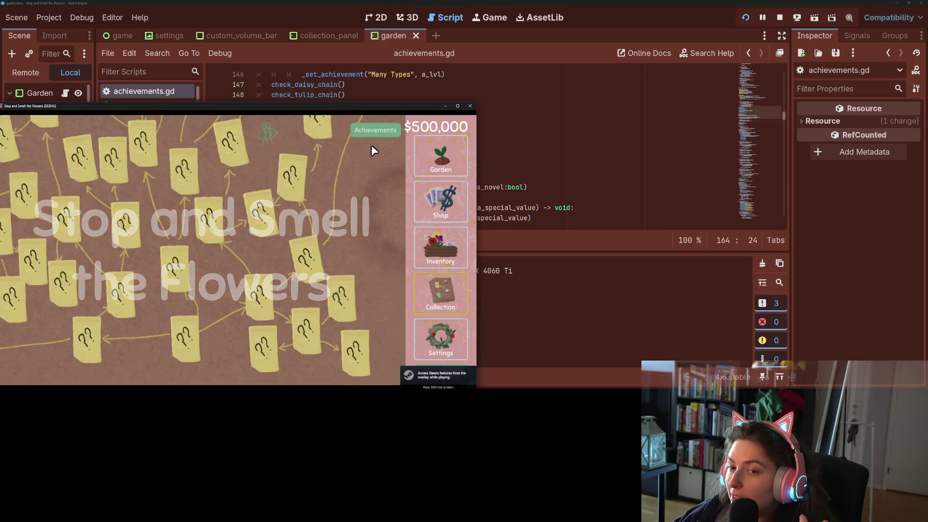
{"action": "left_click", "coordinate": [375, 129]}
{"action": "scroll", "coordinate": [249, 314], "scroll_direction": "down", "scroll_amount": 5}
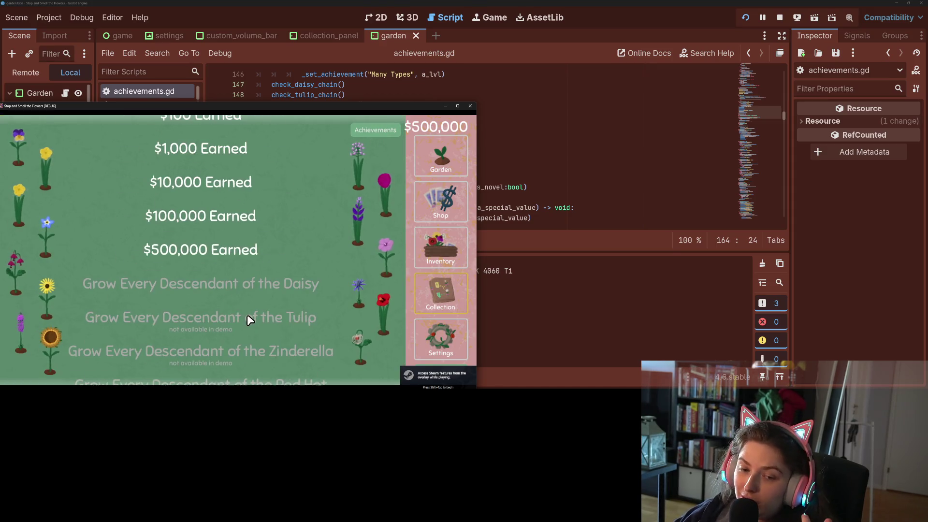
{"action": "scroll", "coordinate": [249, 305], "scroll_direction": "up", "scroll_amount": 1}
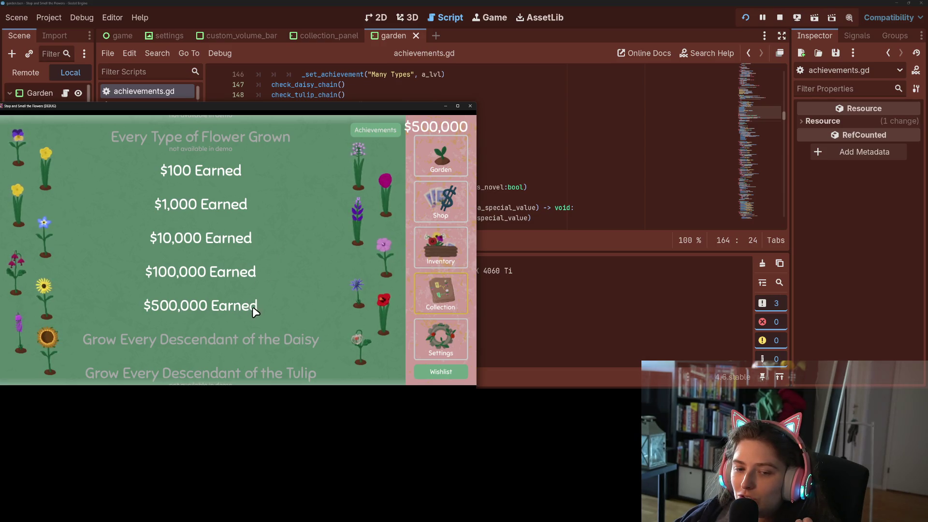
{"action": "scroll", "coordinate": [257, 304], "scroll_direction": "down", "scroll_amount": 5}
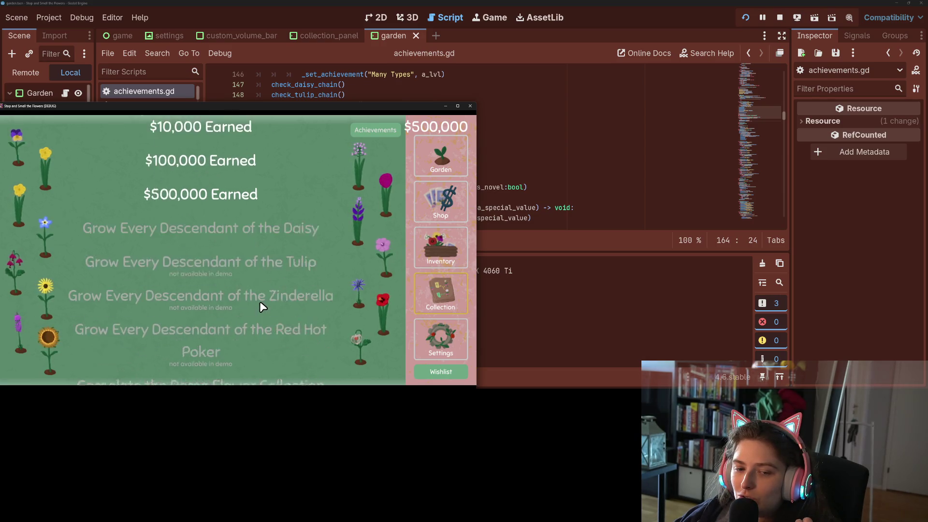
{"action": "left_click", "coordinate": [469, 106]}
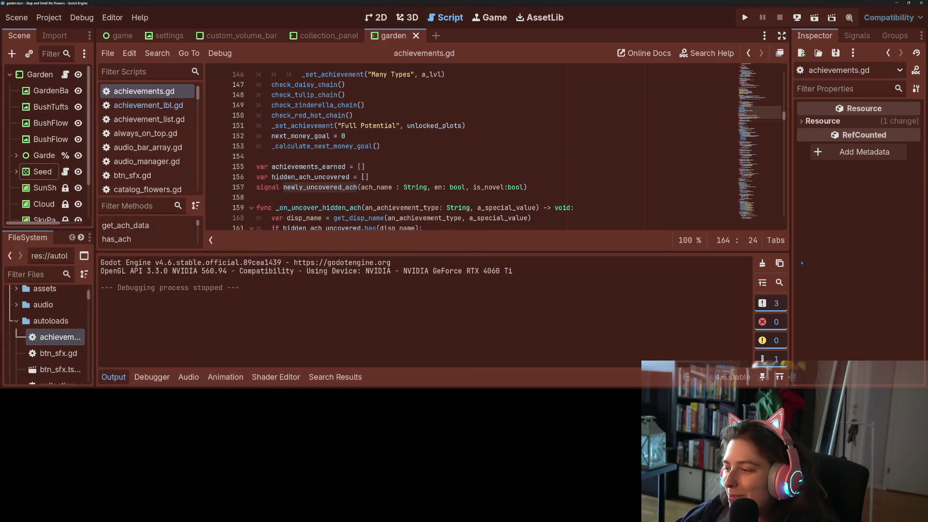
Collapse the Output panel and switch to GitHub Desktop to see the uncommitted changes
{"action": "left_click", "coordinate": [113, 377]}
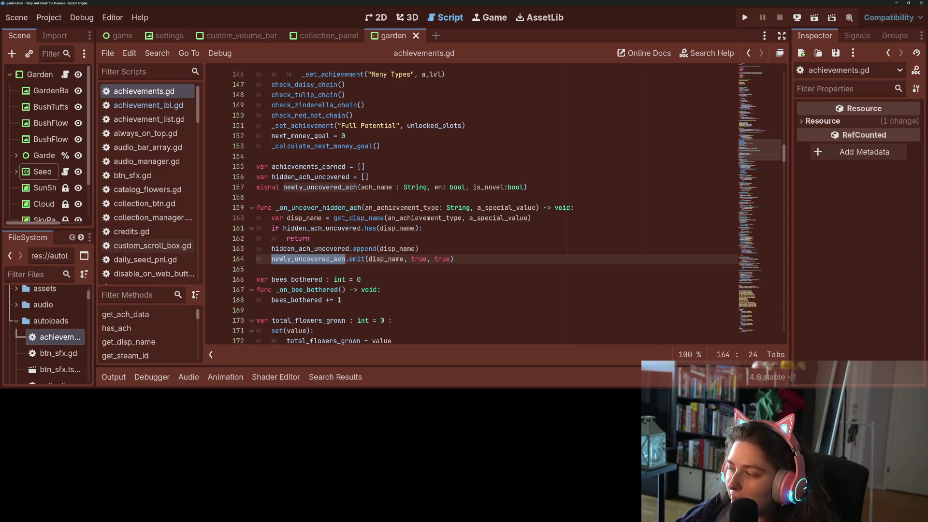
{"action": "key", "text": "alt+Tab"}
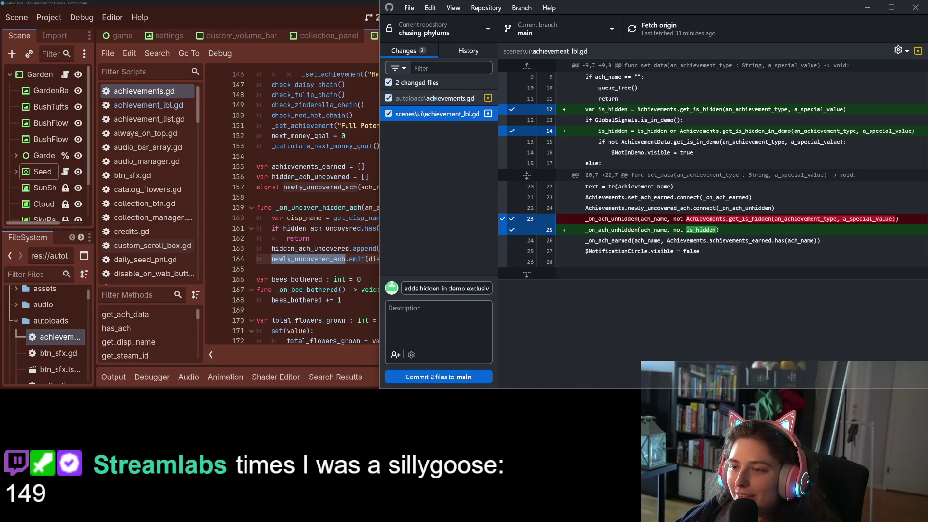
Review the achievements.gd diff, commit both files to main, and push to origin
{"action": "left_click", "coordinate": [434, 98]}
{"action": "scroll", "coordinate": [667, 269], "scroll_direction": "down", "scroll_amount": 15}
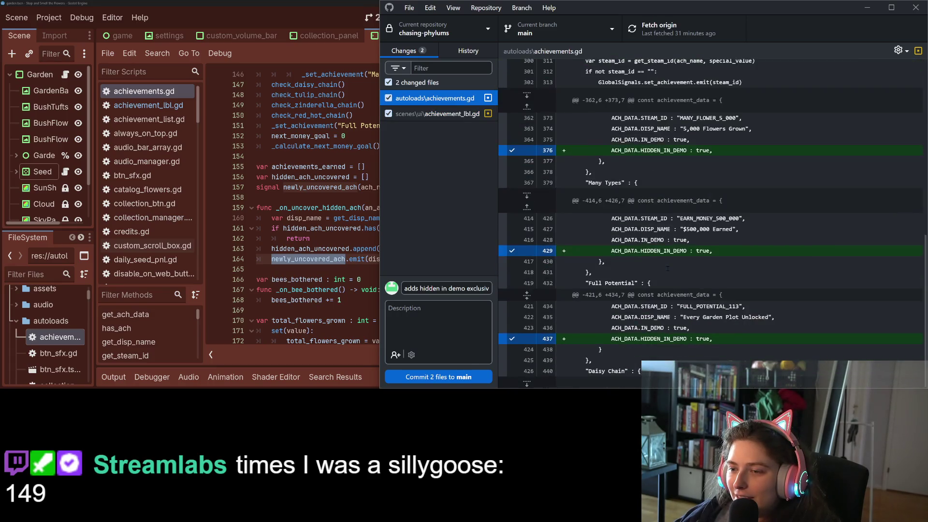
{"action": "scroll", "coordinate": [668, 268], "scroll_direction": "up", "scroll_amount": 5}
{"action": "left_click", "coordinate": [463, 377]}
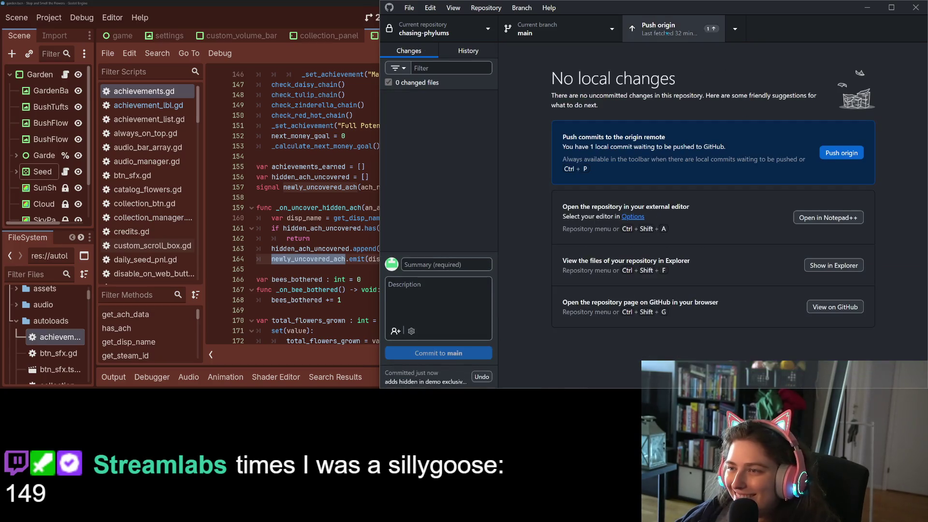
{"action": "left_click", "coordinate": [666, 33]}
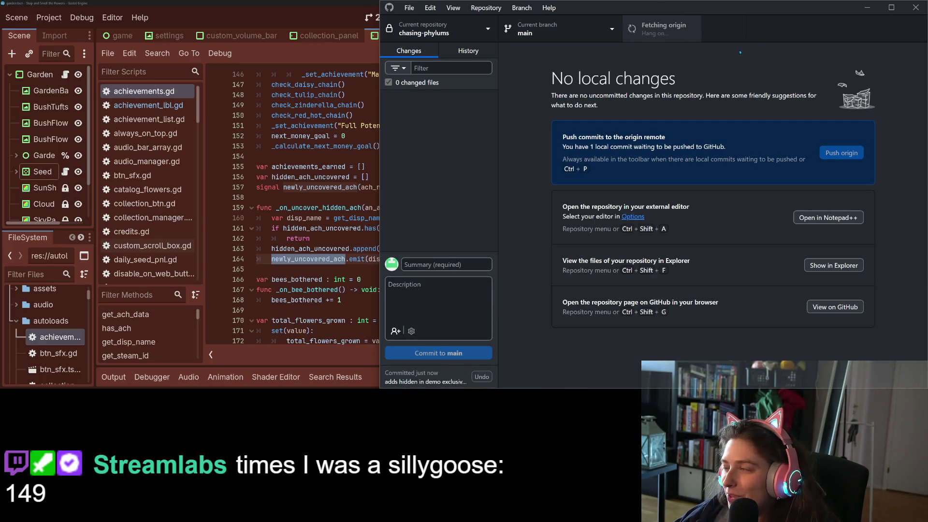
Minimize GitHub Desktop, refocus achievements.gd, and widen the scene and file dock
{"action": "left_click", "coordinate": [867, 8]}
{"action": "left_click", "coordinate": [483, 198]}
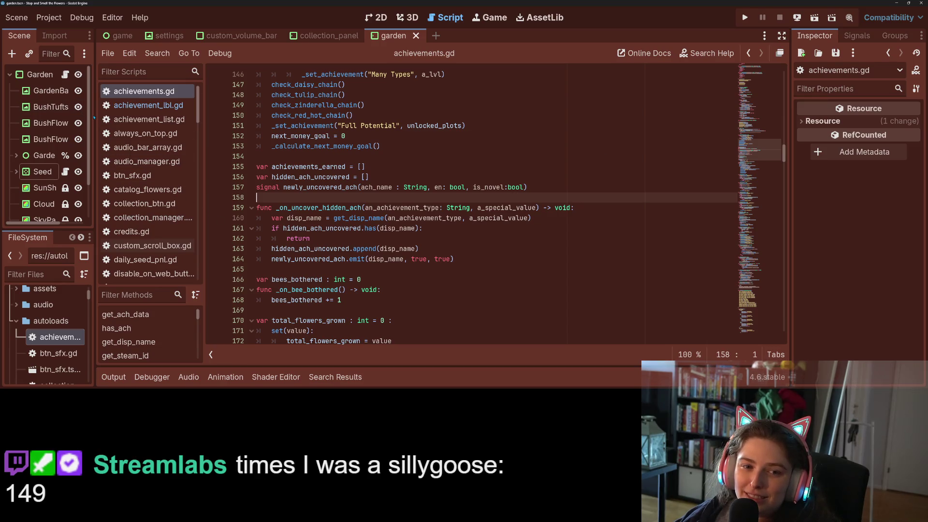
{"action": "mouse_move", "coordinate": [94, 117]}
{"action": "left_mouse_down"}
{"action": "mouse_move", "coordinate": [185, 159]}
{"action": "mouse_move", "coordinate": [177, 208]}
{"action": "left_mouse_up"}
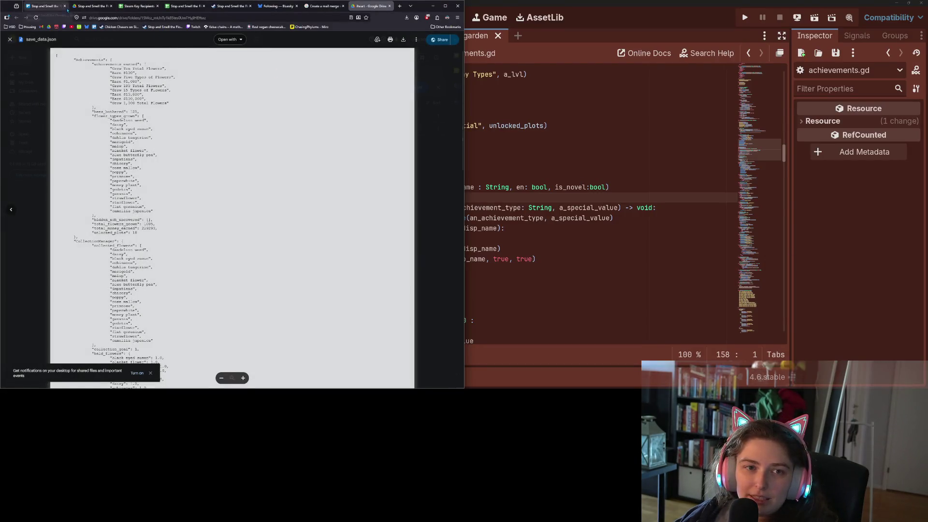
Move the 'Write email about demo' card and the achievements BUG card into Done
{"action": "left_click", "coordinate": [44, 6]}
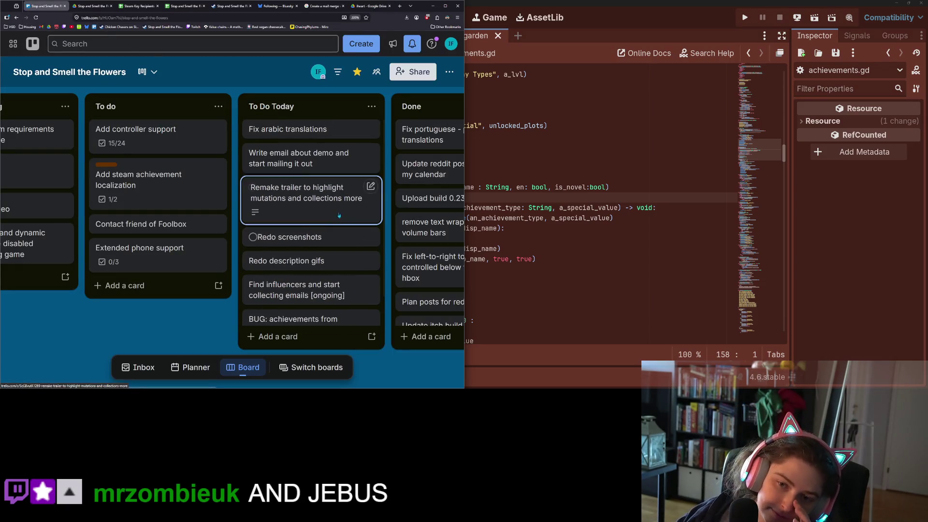
{"action": "scroll", "coordinate": [218, 285], "scroll_direction": "right", "scroll_amount": 2}
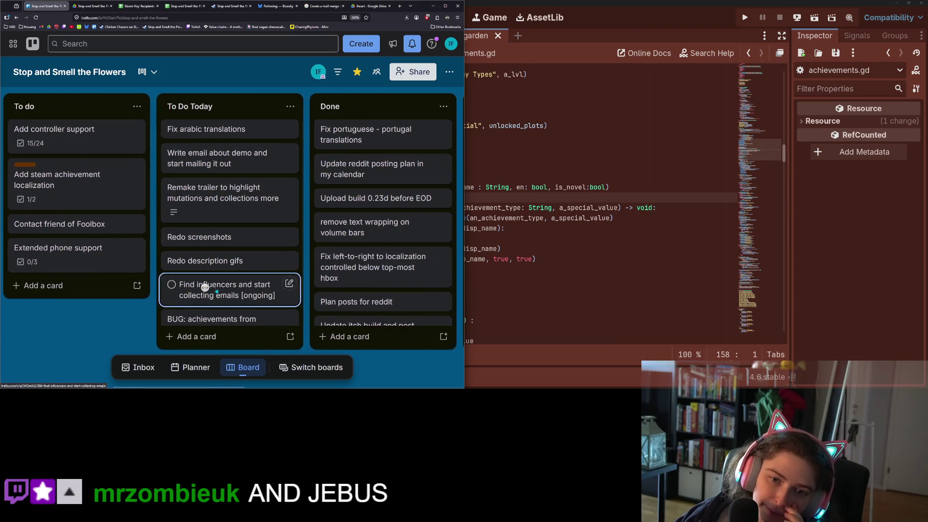
{"action": "mouse_move", "coordinate": [237, 157]}
{"action": "left_mouse_down"}
{"action": "mouse_move", "coordinate": [391, 125]}
{"action": "mouse_move", "coordinate": [231, 128]}
{"action": "left_mouse_up"}
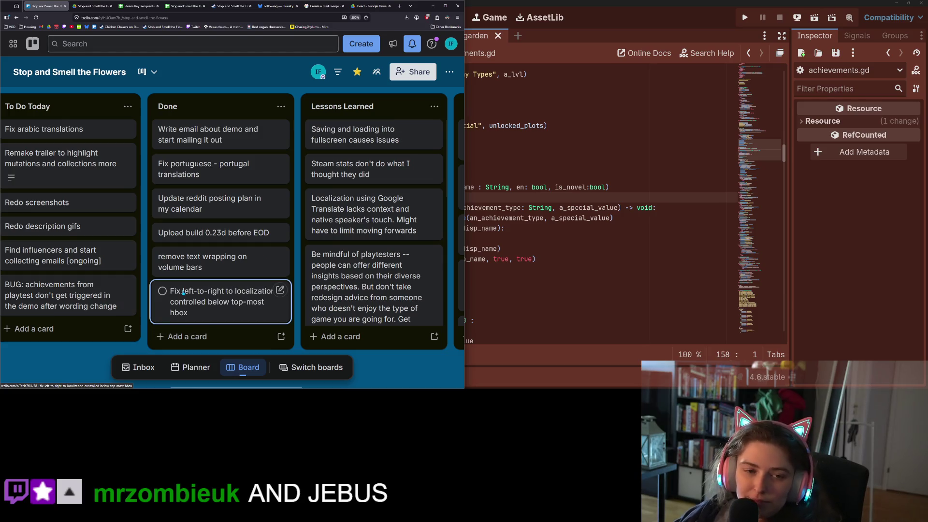
{"action": "key", "text": "ctrl+minus"}
{"action": "key", "text": "ctrl+minus"}
{"action": "scroll", "coordinate": [68, 314], "scroll_direction": "left", "scroll_amount": 3}
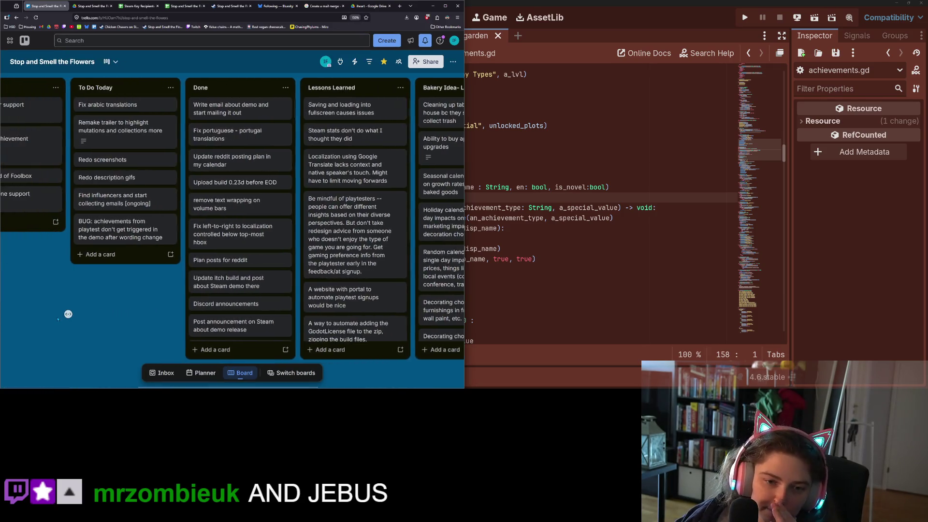
{"action": "scroll", "coordinate": [68, 314], "scroll_direction": "left", "scroll_amount": 2}
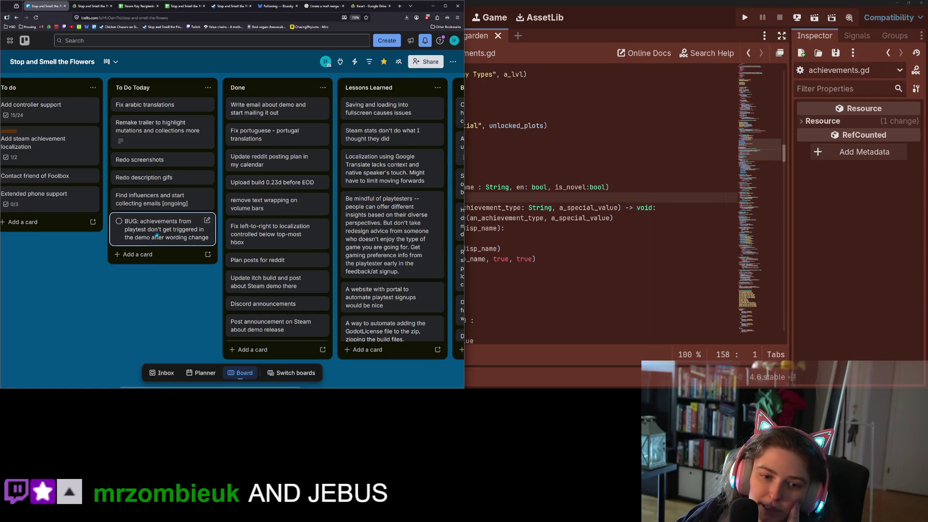
{"action": "key", "text": "shift+period"}
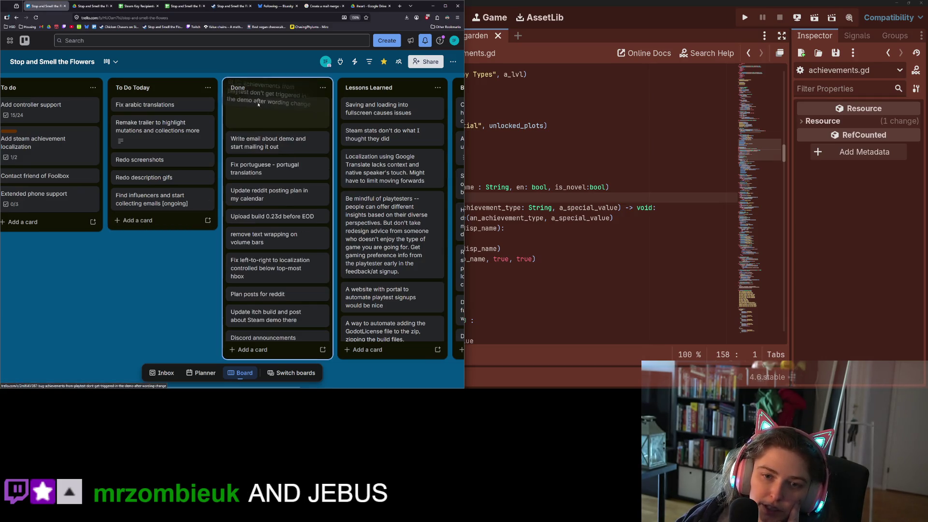
{"action": "scroll", "coordinate": [151, 292], "scroll_direction": "left", "scroll_amount": 2}
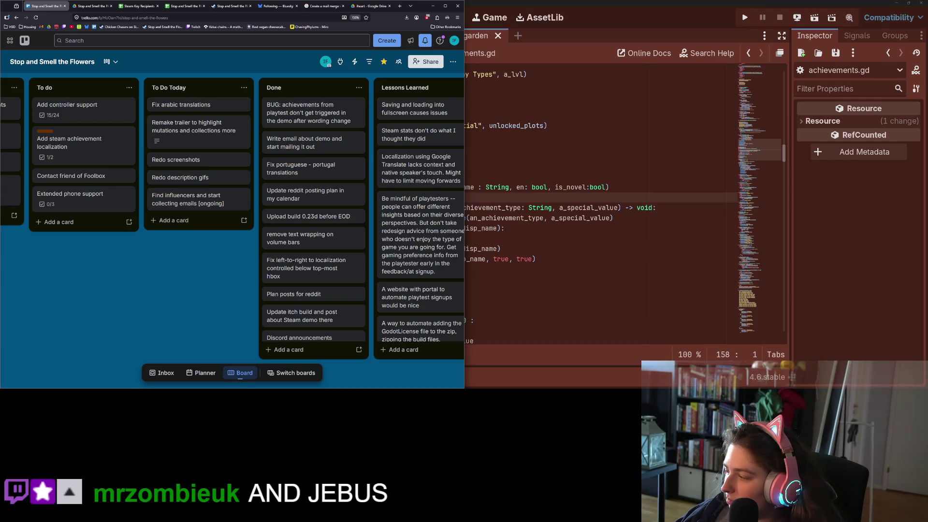
{"action": "key", "text": "alt+Tab"}
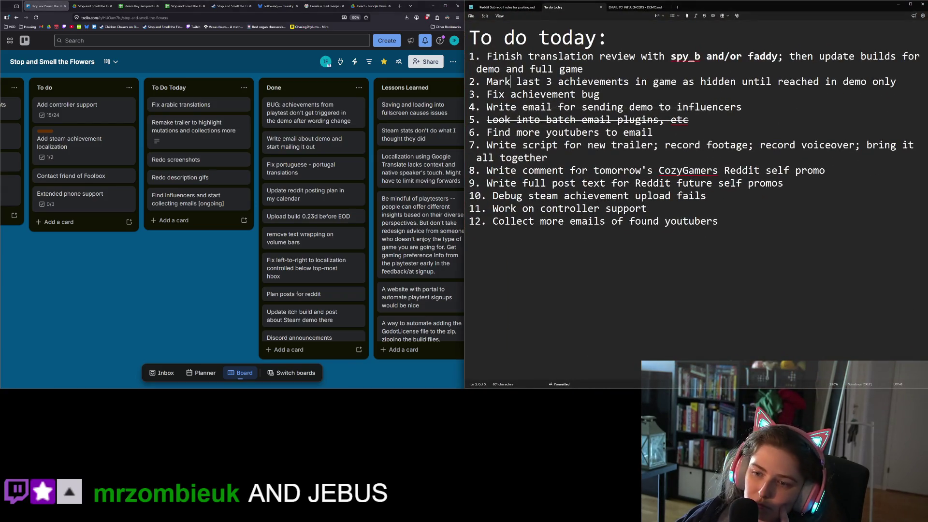
Strike through to-do item 2 and item 3, 'Fix achievement bug', in Notepad
{"action": "left_click_drag", "start_coordinate": [600, 94], "coordinate": [484, 95]}
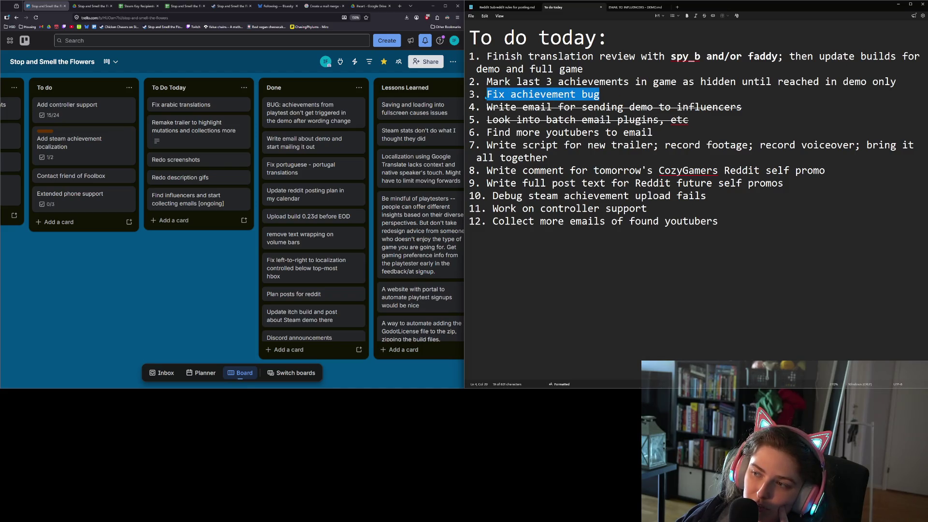
{"action": "key", "text": "Up"}
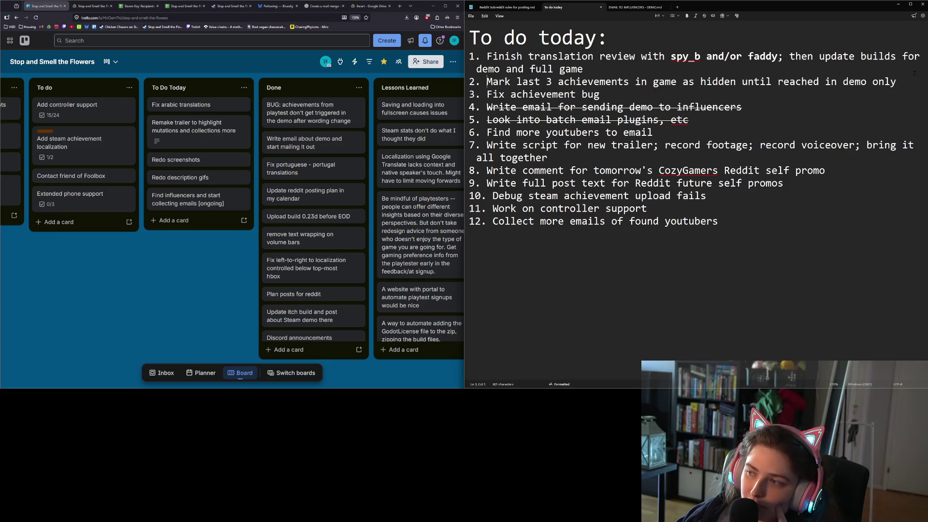
{"action": "key", "text": "shift+Down"}
{"action": "left_click", "coordinate": [704, 16]}
{"action": "left_click_drag", "start_coordinate": [600, 95], "coordinate": [484, 99]}
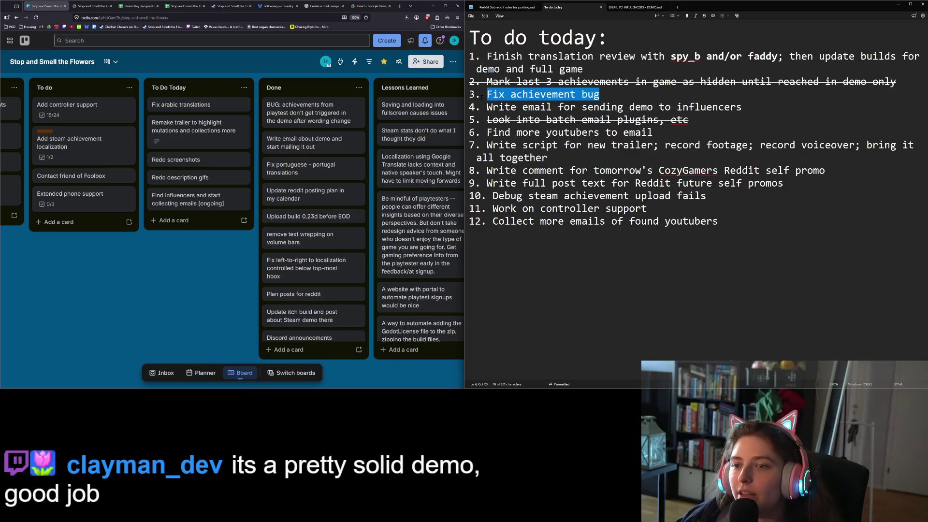
{"action": "left_click", "coordinate": [704, 16]}
{"action": "left_click", "coordinate": [606, 90]}
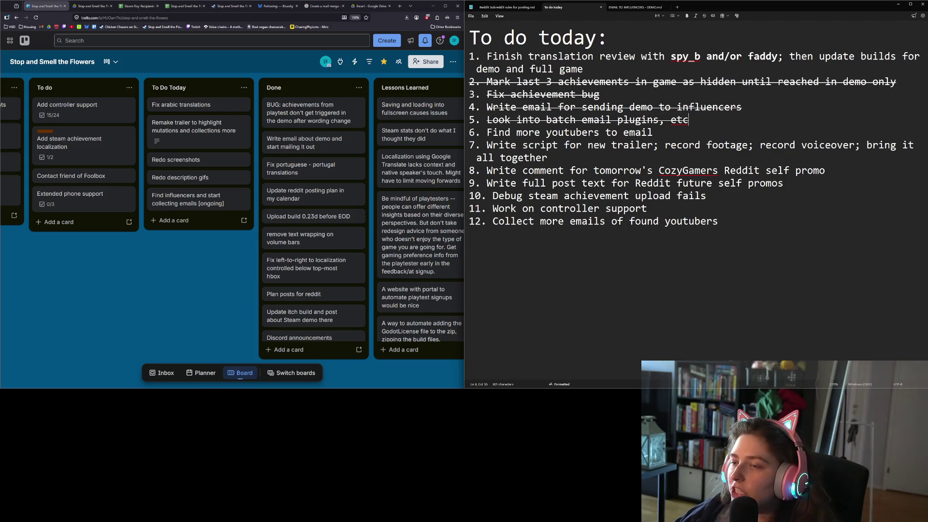
{"action": "key", "text": "Up"}
{"action": "key", "text": "Up"}
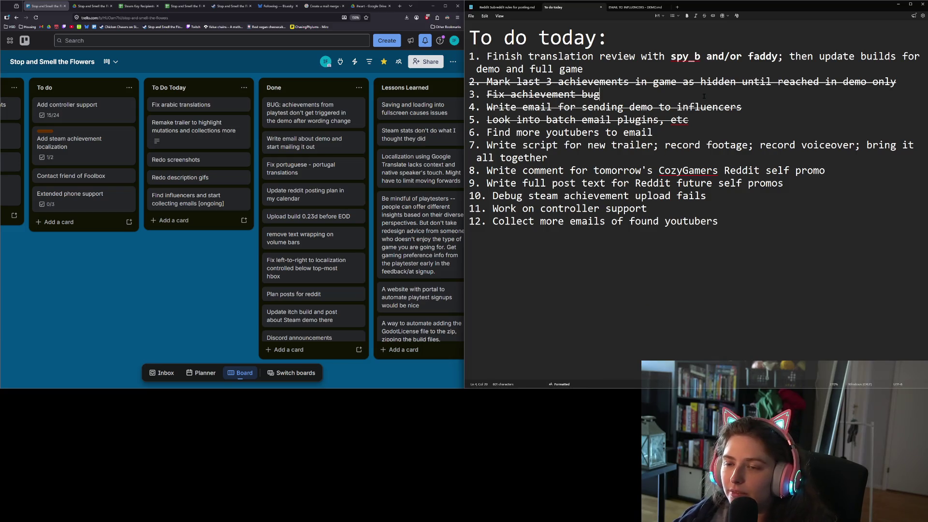
Add item 4 'Fix achievements don't clear with save changes', then return to achievements.gd
{"action": "key", "text": "Return"}
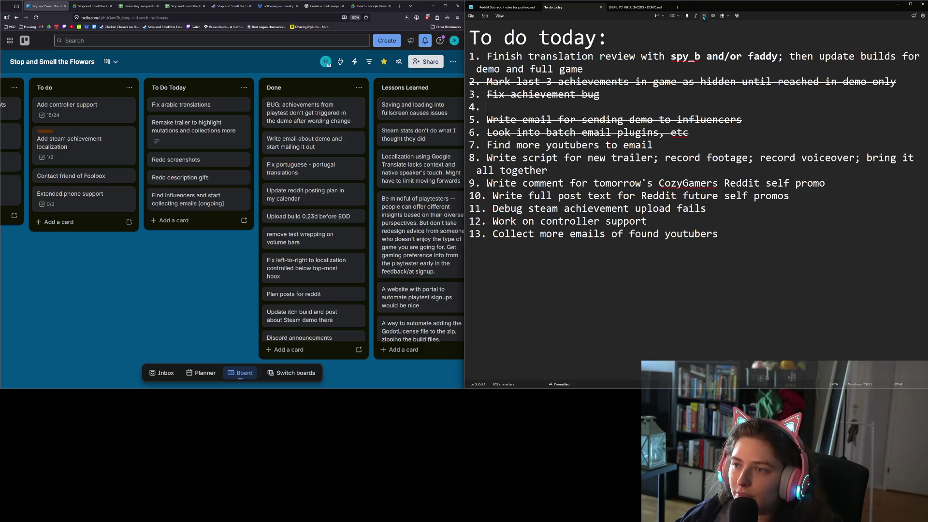
{"action": "type", "text": "Fix a"}
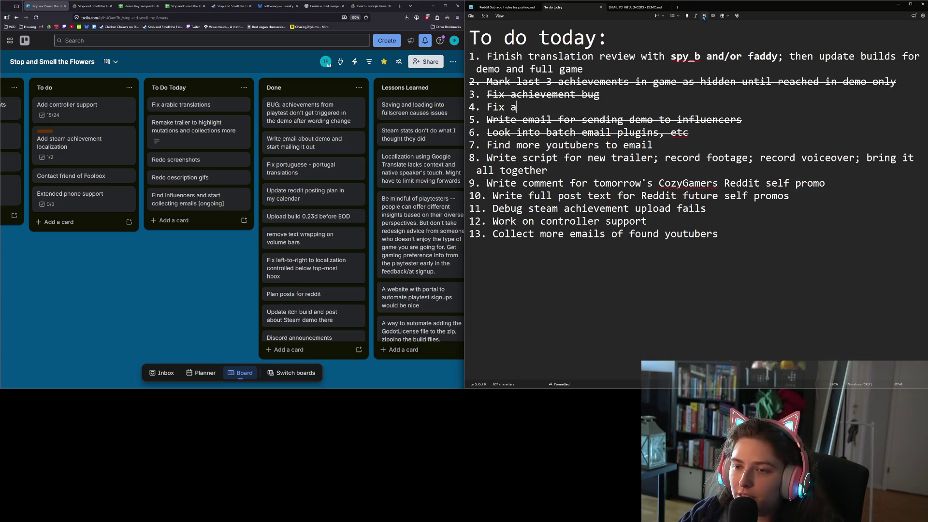
{"action": "type", "text": "chievements don't "}
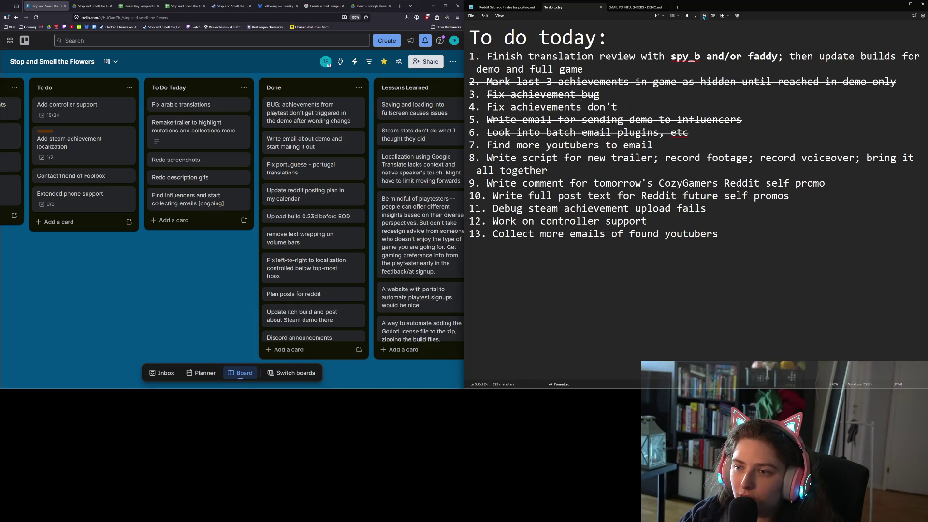
{"action": "type", "text": "clear with save "}
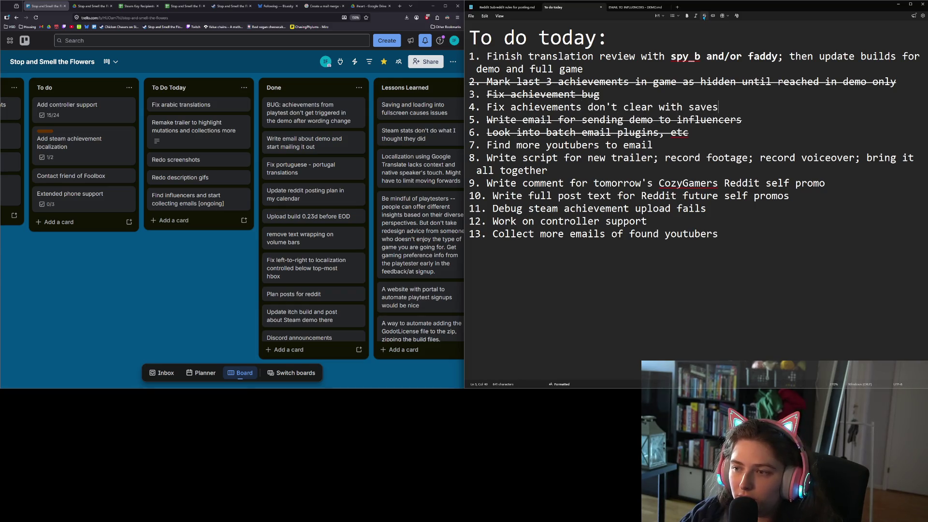
{"action": "type", "text": "changes"}
{"action": "left_click", "coordinate": [649, 208]}
{"action": "left_click", "coordinate": [599, 196]}
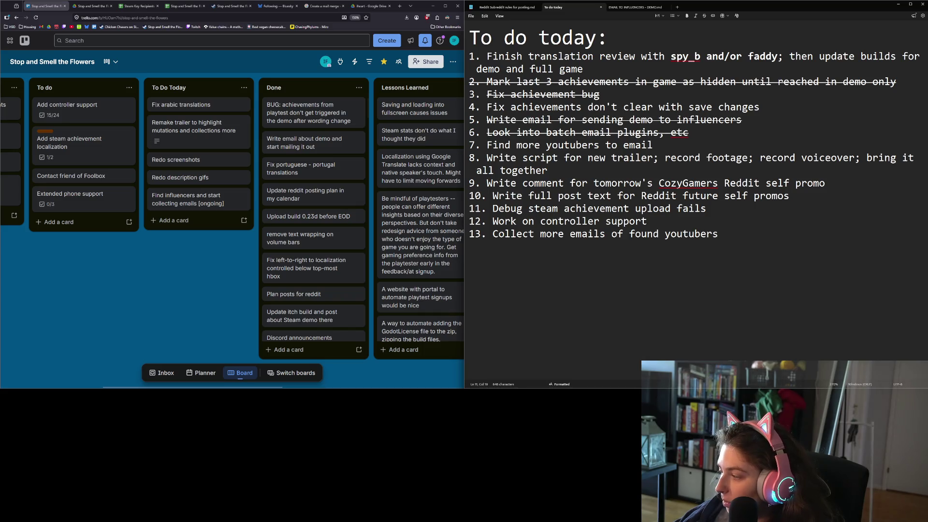
{"action": "key", "text": "alt+Tab"}
{"action": "left_click", "coordinate": [440, 177]}
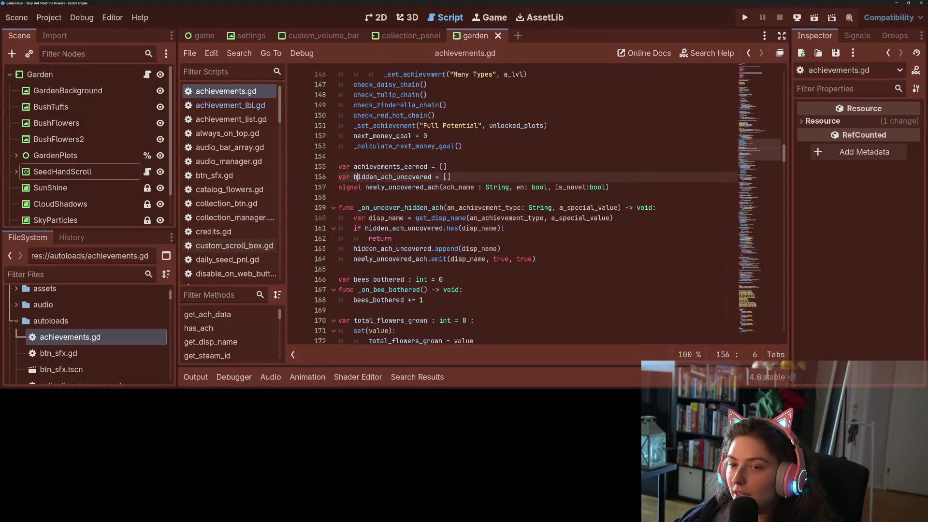
Review the newly_uncovered_ach signal and hidden_ach_uncovered declarations in achievements.gd
{"action": "left_click", "coordinate": [440, 187]}
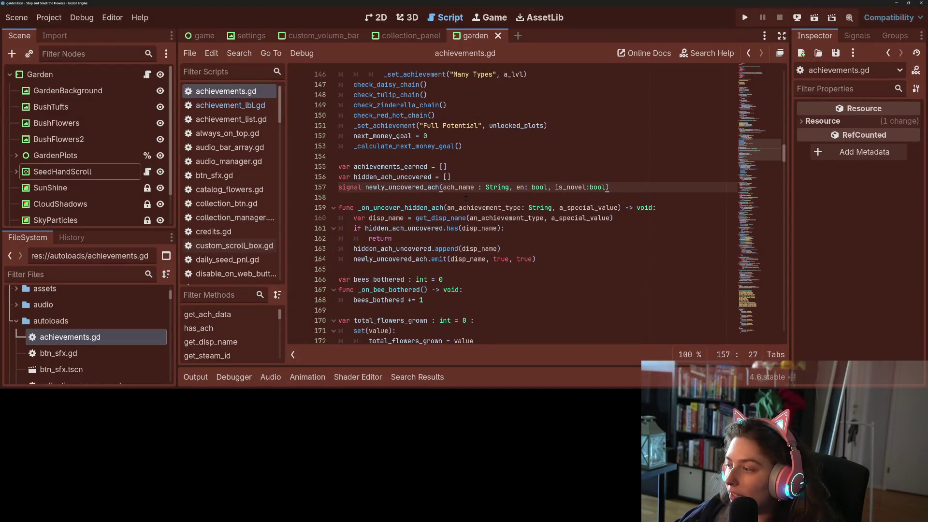
{"action": "scroll", "coordinate": [466, 198], "scroll_direction": "up", "scroll_amount": 3}
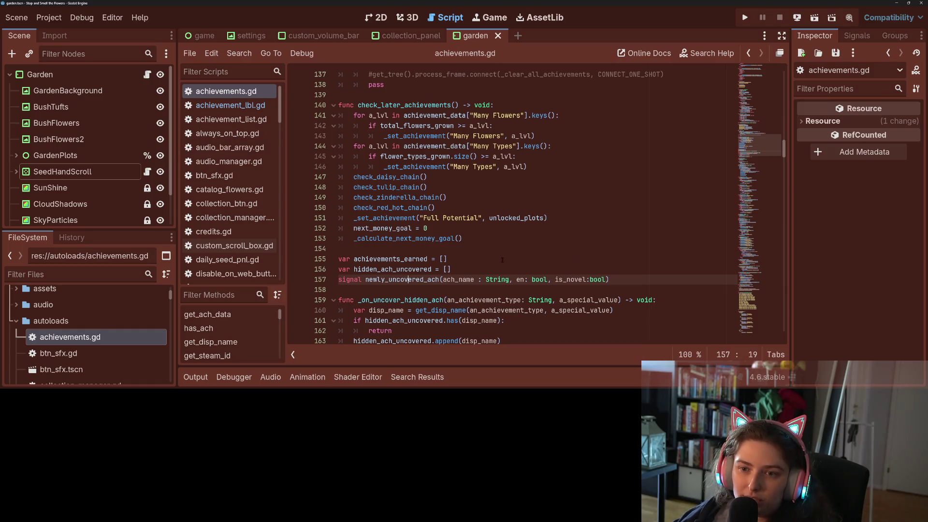
{"action": "scroll", "coordinate": [502, 260], "scroll_direction": "up", "scroll_amount": 8}
{"action": "scroll", "coordinate": [468, 245], "scroll_direction": "down", "scroll_amount": 8}
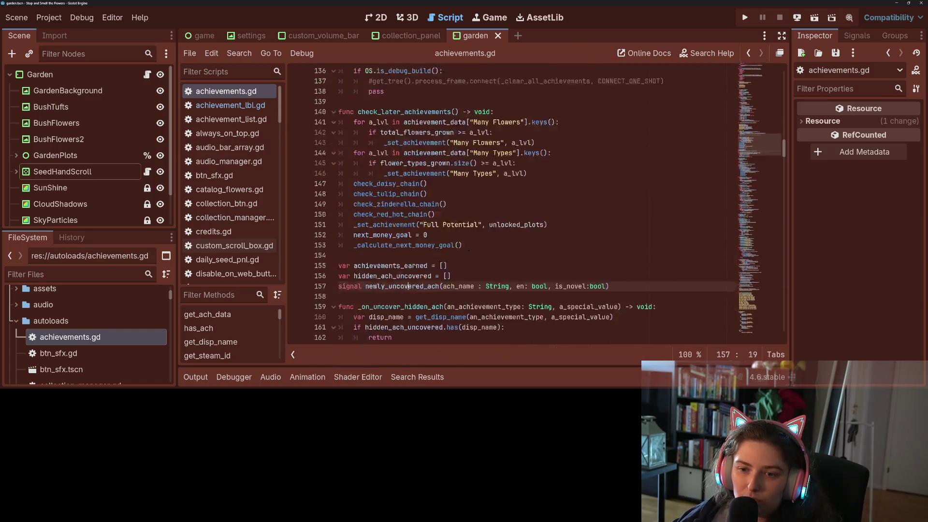
{"action": "scroll", "coordinate": [468, 248], "scroll_direction": "down", "scroll_amount": 3}
Move to the game scene and inspect the Achievements entry in game.gd's nodes_to_save dictionary
{"action": "key", "text": "ctrl+s"}
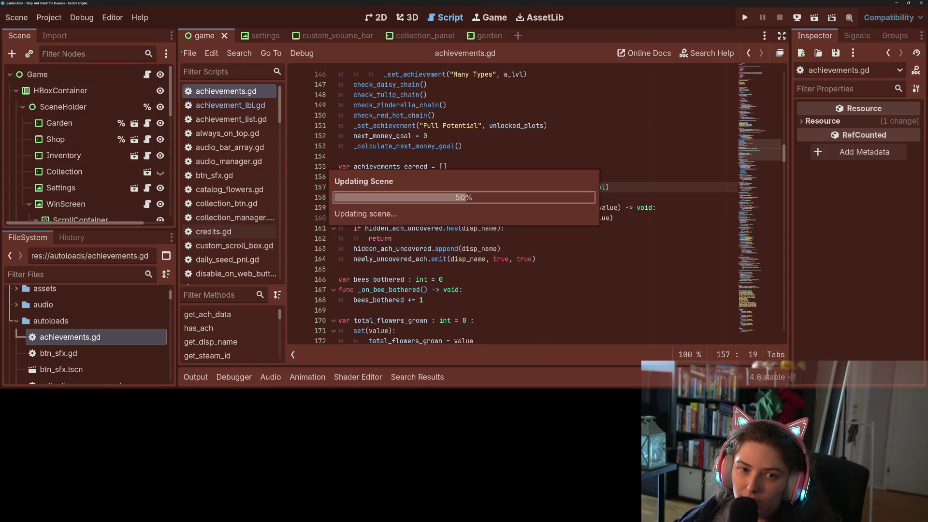
{"action": "scroll", "coordinate": [471, 317], "scroll_direction": "down", "scroll_amount": 2}
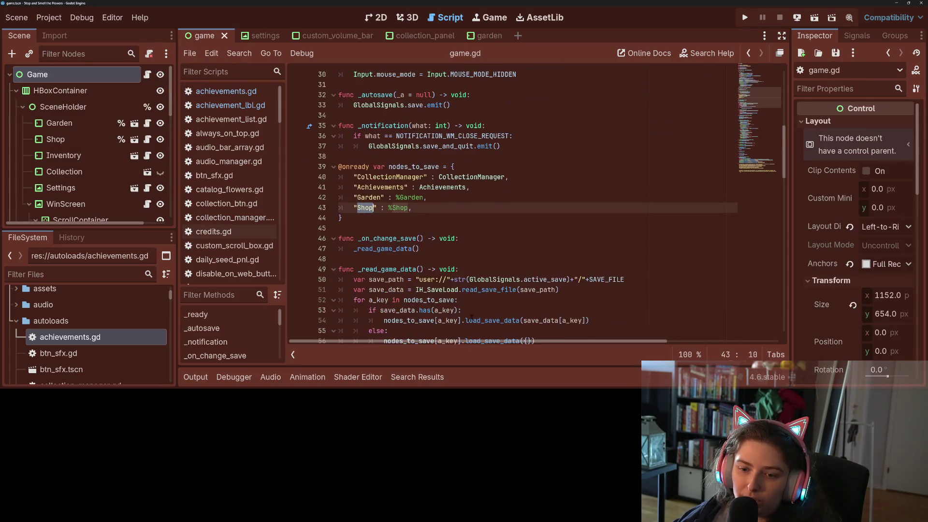
{"action": "left_click", "coordinate": [398, 214]}
{"action": "left_click", "coordinate": [423, 196]}
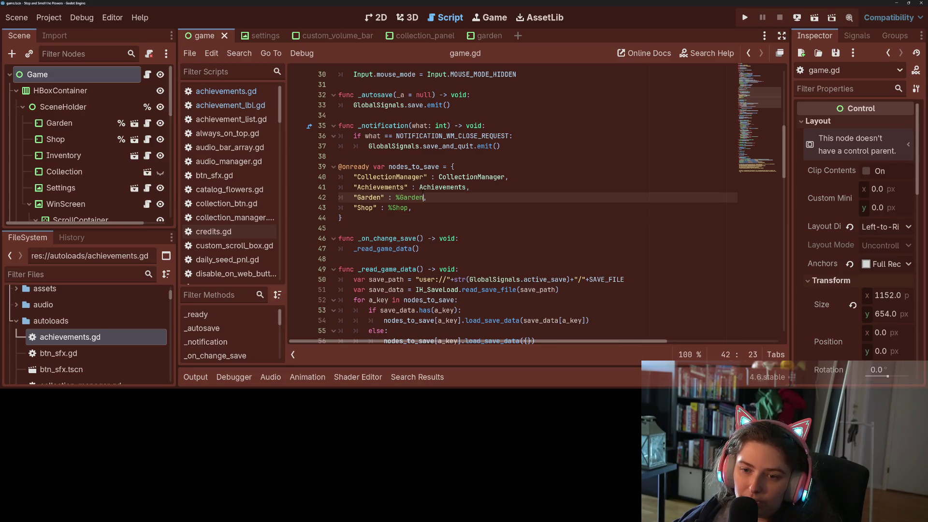
{"action": "left_click", "coordinate": [498, 188]}
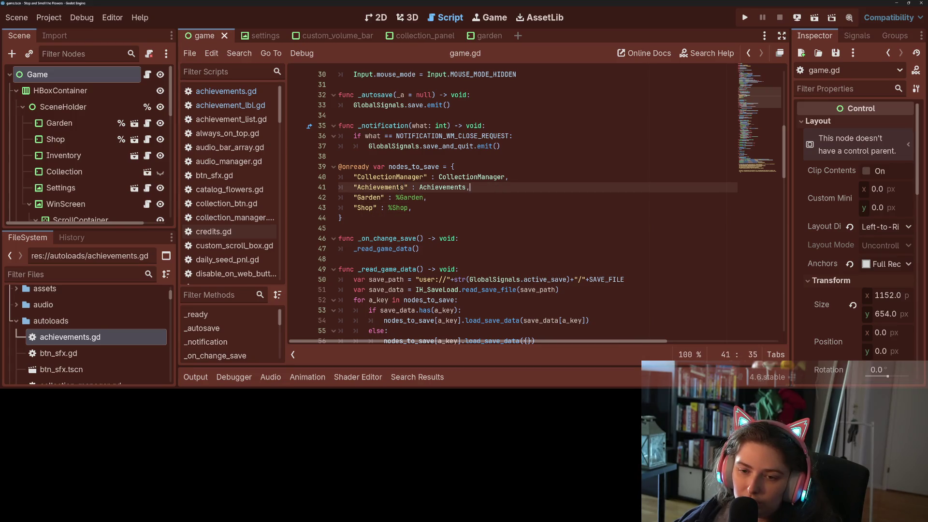
{"action": "double_click", "coordinate": [402, 187]}
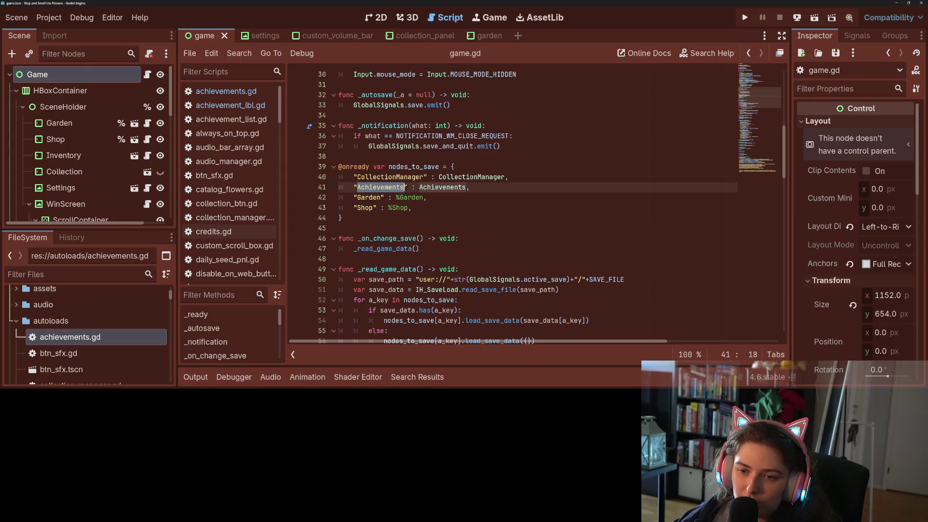
{"action": "double_click", "coordinate": [451, 188]}
{"action": "scroll", "coordinate": [451, 188], "scroll_direction": "down", "scroll_amount": 4}
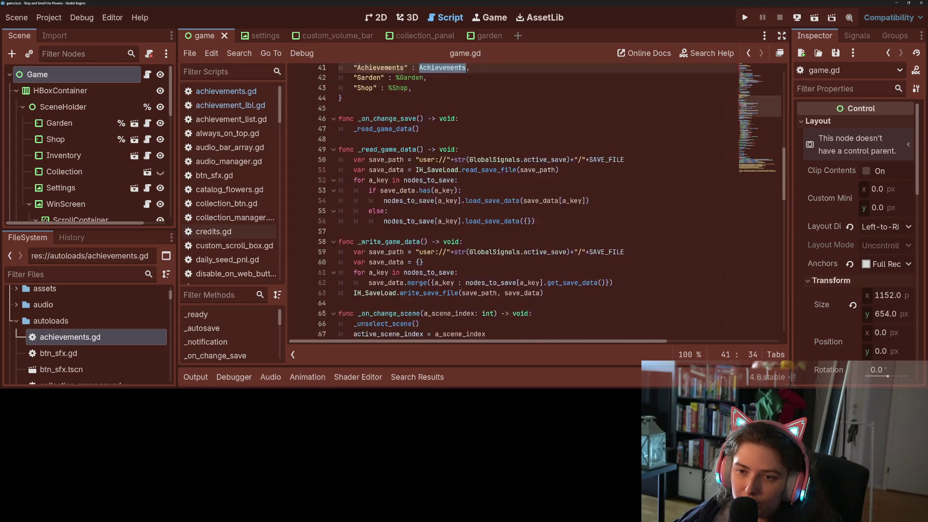
{"action": "scroll", "coordinate": [453, 181], "scroll_direction": "up", "scroll_amount": 2}
Open achievements.gd from the Achievements reference and jump to load_save_data
{"action": "left_click", "coordinate": [450, 127], "text": "ctrl"}
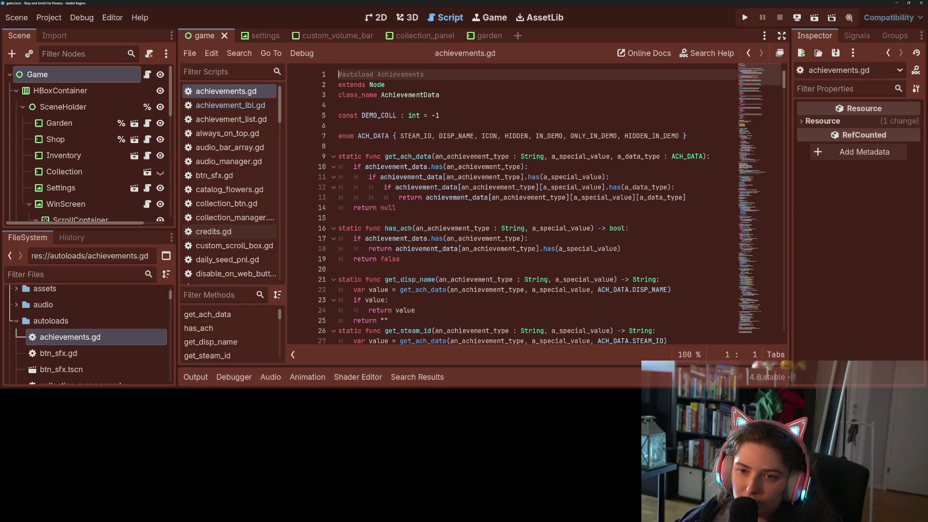
{"action": "scroll", "coordinate": [464, 203], "scroll_direction": "down", "scroll_amount": 8}
{"action": "scroll", "coordinate": [240, 335], "scroll_direction": "down", "scroll_amount": 1}
{"action": "scroll", "coordinate": [240, 335], "scroll_direction": "down", "scroll_amount": 10}
{"action": "scroll", "coordinate": [235, 336], "scroll_direction": "down", "scroll_amount": 8}
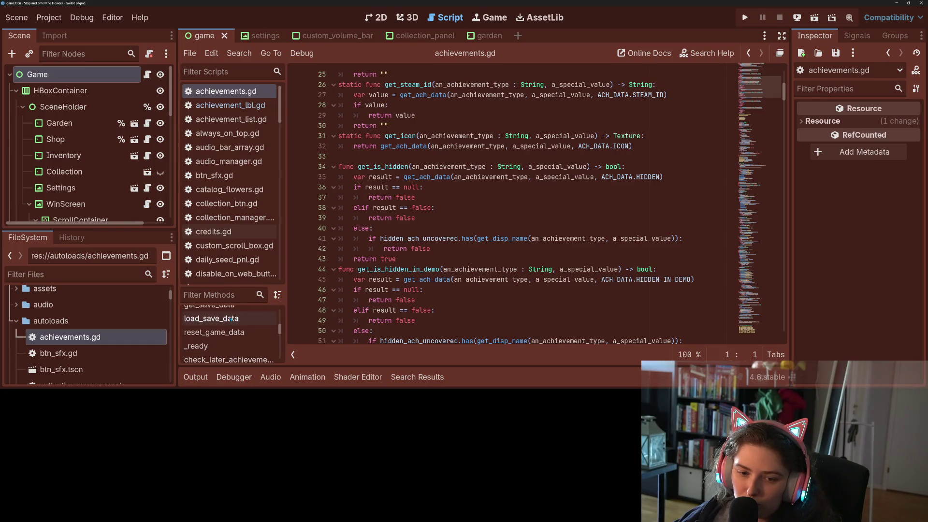
{"action": "left_click", "coordinate": [231, 319]}
Inspect load_save_data's int_var_names loop and where it re-emits newly_uncovered_ach
{"action": "scroll", "coordinate": [519, 242], "scroll_direction": "down", "scroll_amount": 3}
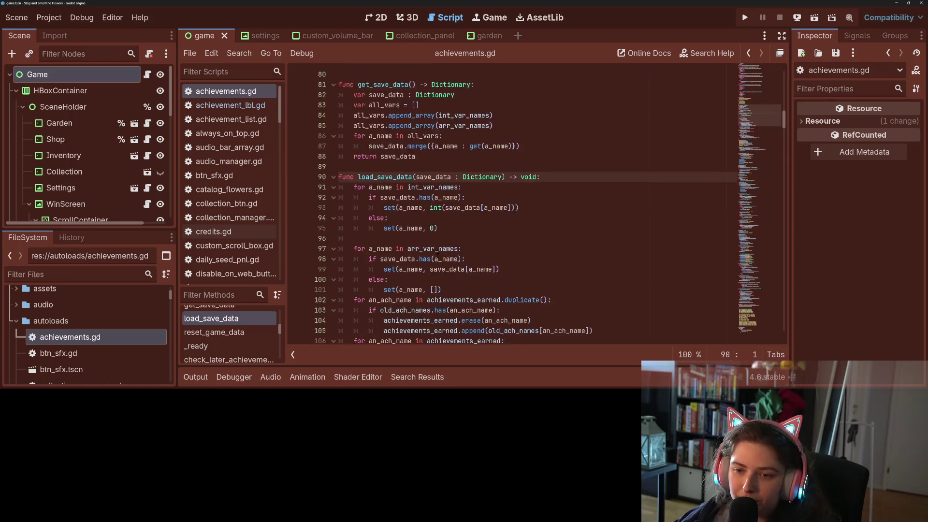
{"action": "left_click", "coordinate": [369, 136]}
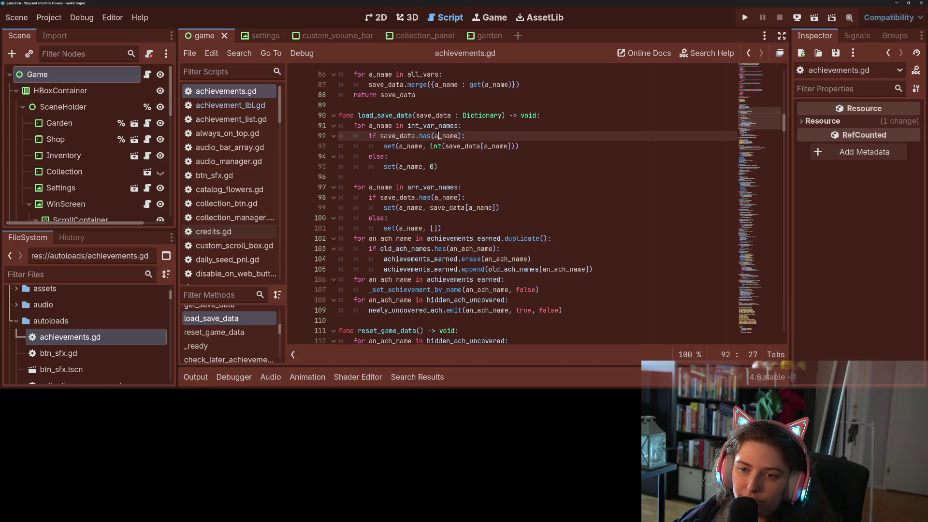
{"action": "double_click", "coordinate": [437, 126]}
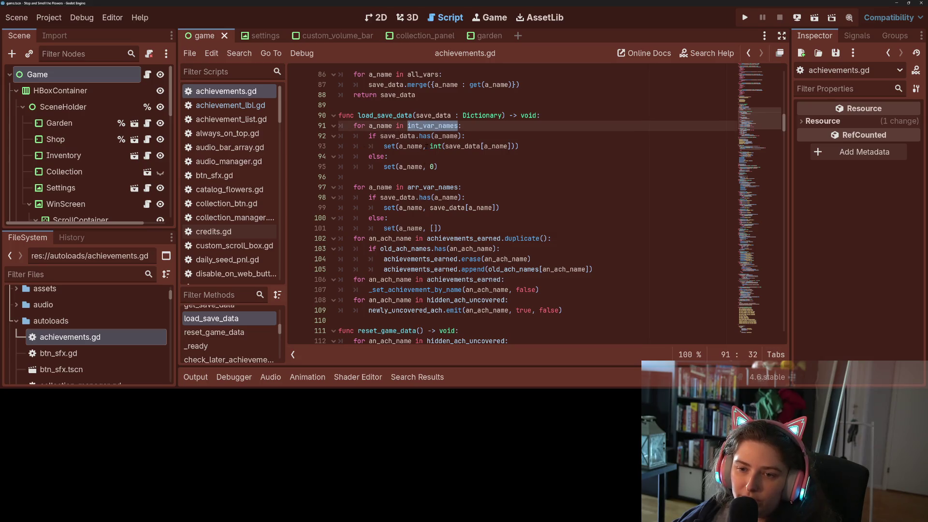
{"action": "scroll", "coordinate": [439, 179], "scroll_direction": "down", "scroll_amount": 2}
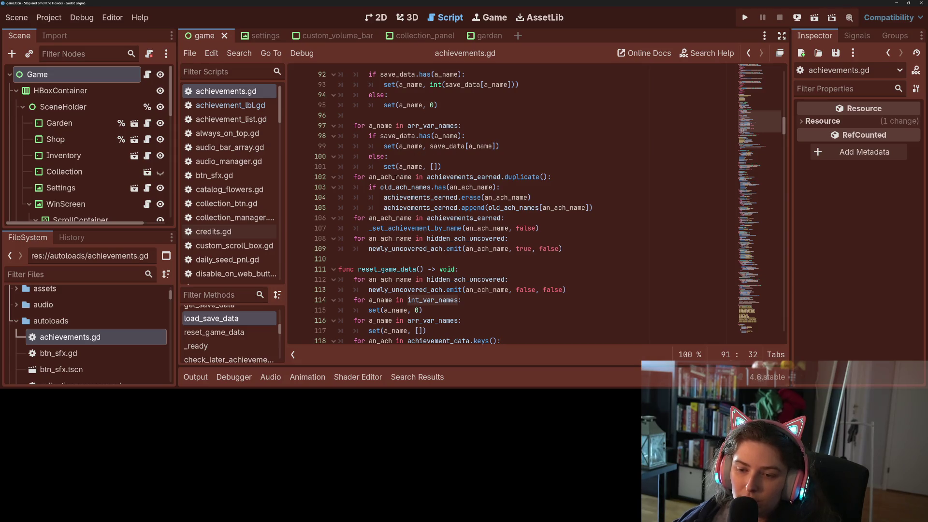
{"action": "left_click", "coordinate": [411, 228]}
{"action": "double_click", "coordinate": [413, 249]}
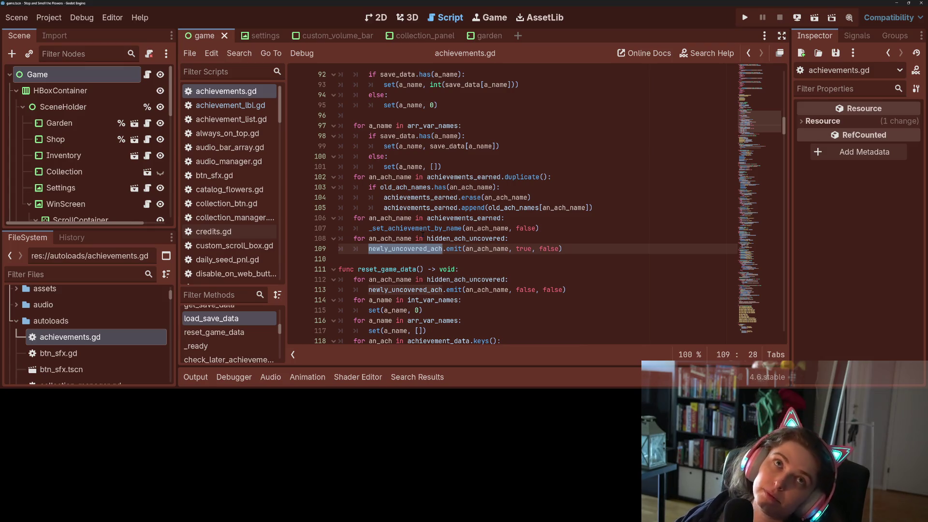
{"action": "scroll", "coordinate": [458, 247], "scroll_direction": "down", "scroll_amount": 2}
{"action": "left_click", "coordinate": [411, 290]}
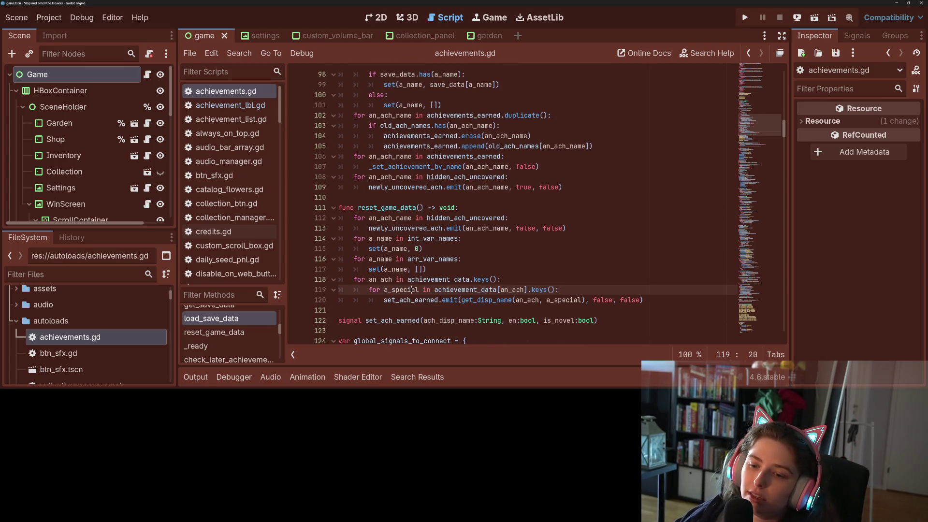
{"action": "left_click", "coordinate": [454, 300]}
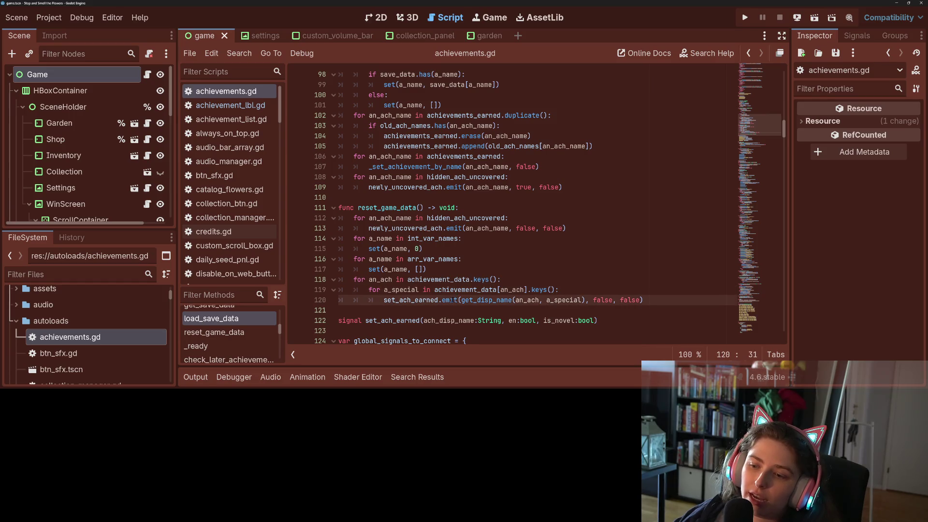
{"action": "mouse_move", "coordinate": [442, 298]}
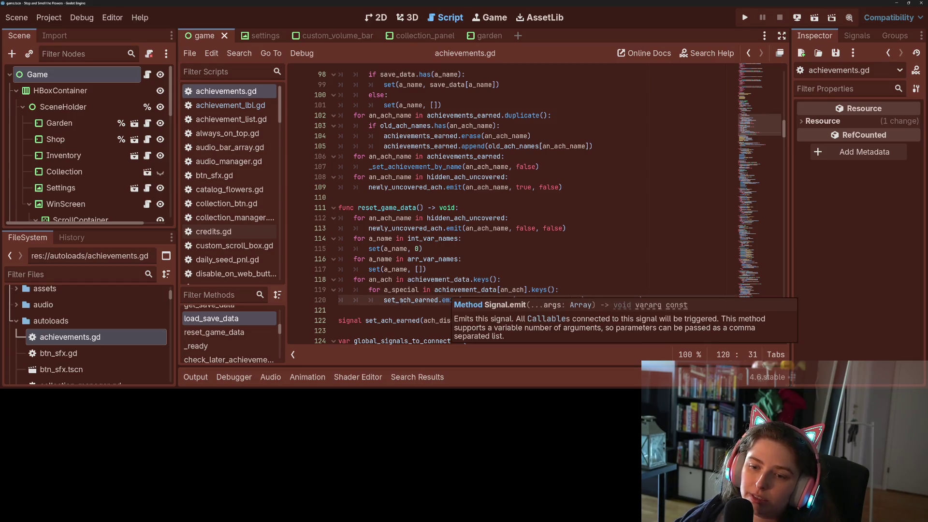
{"action": "left_click", "coordinate": [391, 308]}
{"action": "left_click", "coordinate": [421, 300]}
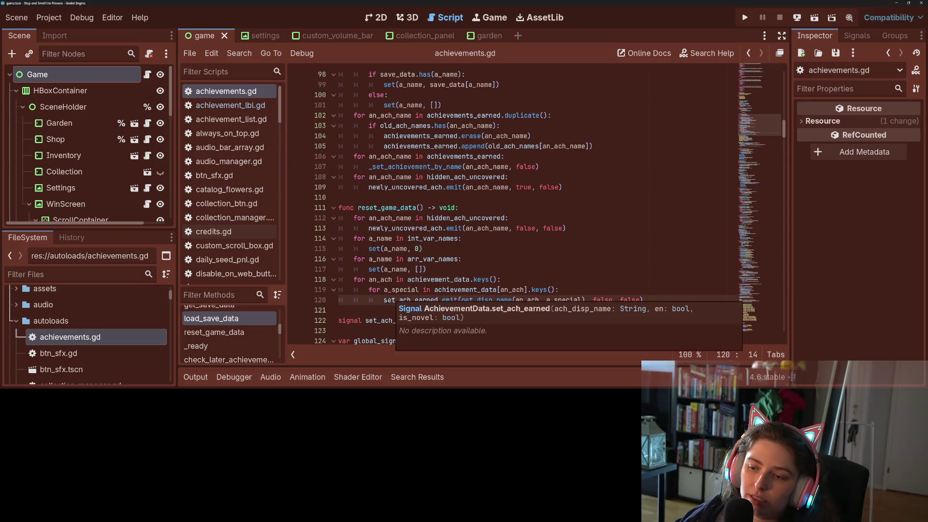
{"action": "left_click", "coordinate": [373, 299]}
{"action": "left_click_drag", "start_coordinate": [381, 300], "coordinate": [651, 302]}
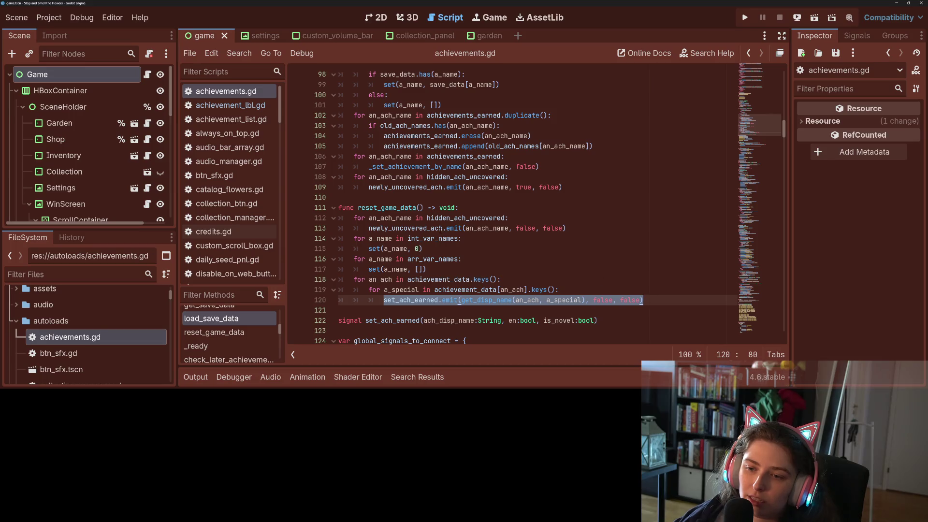
{"action": "double_click", "coordinate": [427, 187]}
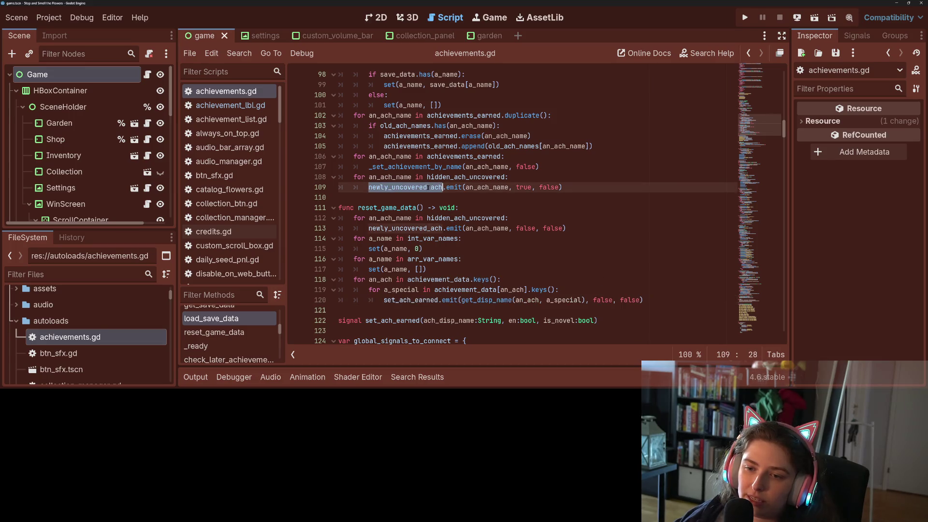
{"action": "left_click", "coordinate": [588, 190]}
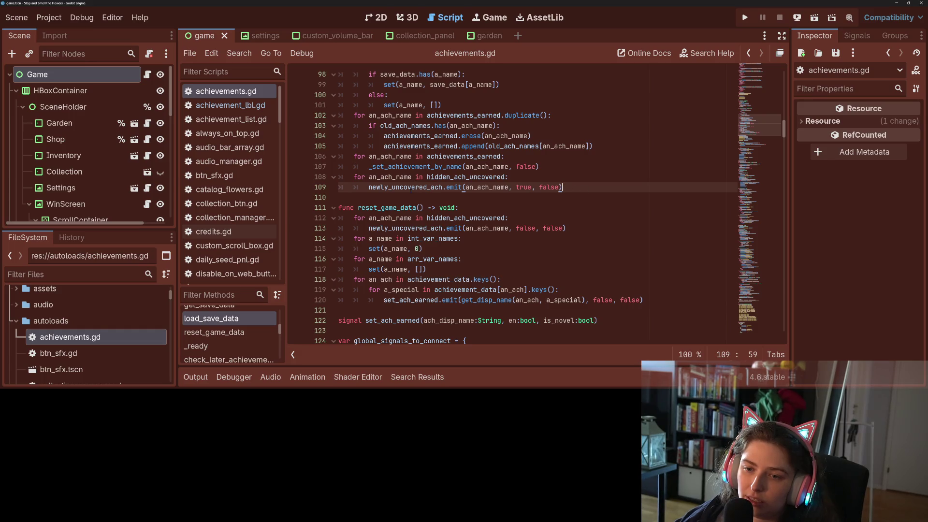
{"action": "mouse_move", "coordinate": [410, 191]}
{"action": "double_click", "coordinate": [454, 177]}
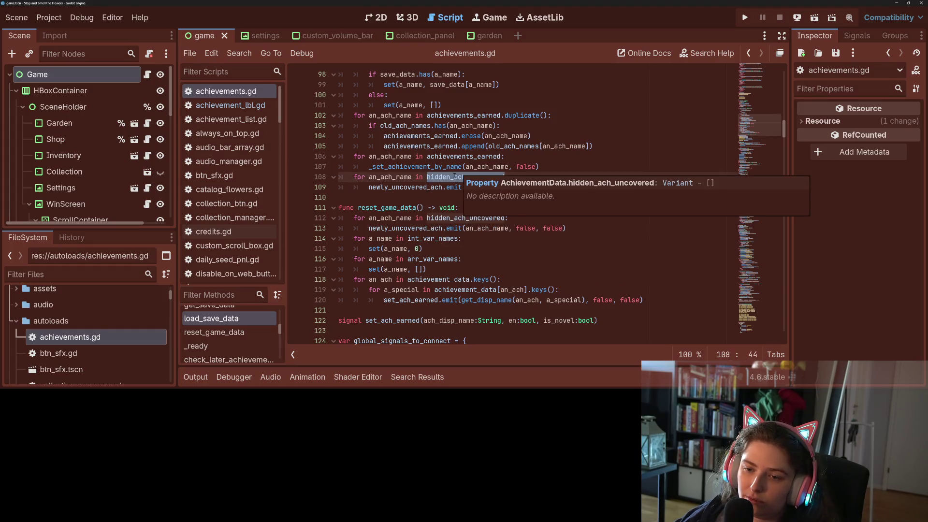
{"action": "left_click", "coordinate": [427, 187]}
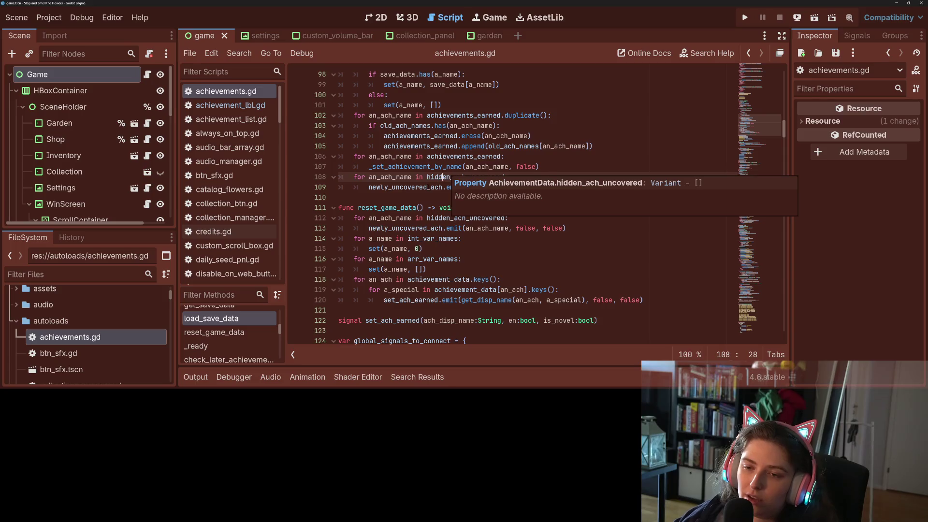
{"action": "double_click", "coordinate": [445, 176]}
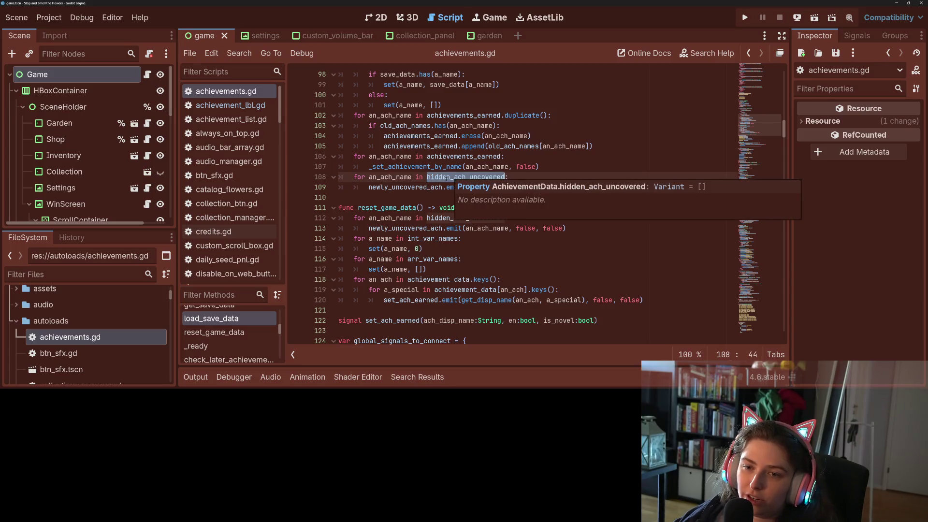
{"action": "left_click", "coordinate": [412, 187]}
{"action": "double_click", "coordinate": [411, 187]}
{"action": "scroll", "coordinate": [411, 187], "scroll_direction": "up", "scroll_amount": 3}
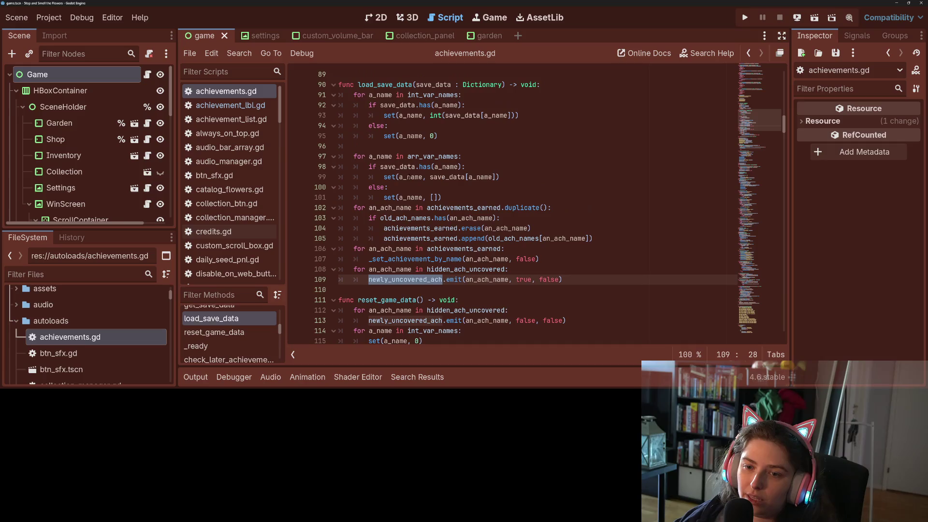
{"action": "left_click", "coordinate": [392, 85]}
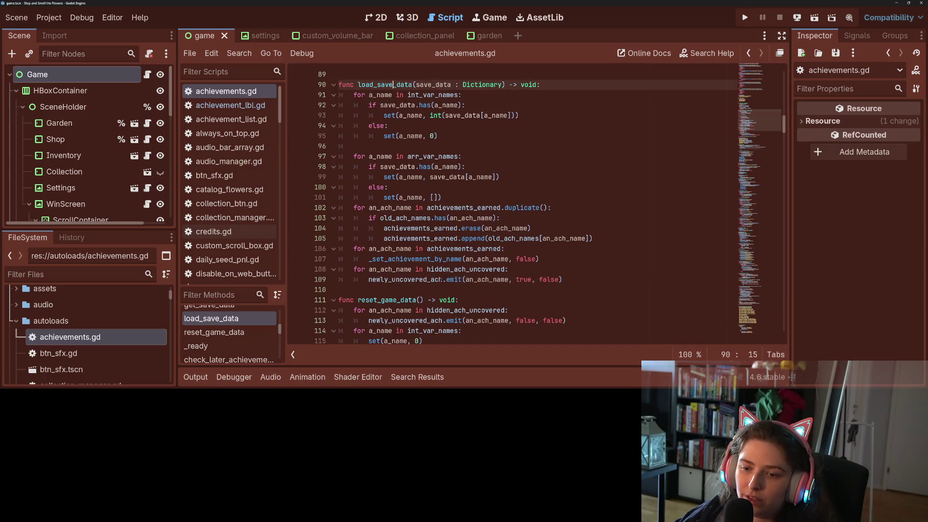
{"action": "double_click", "coordinate": [437, 270]}
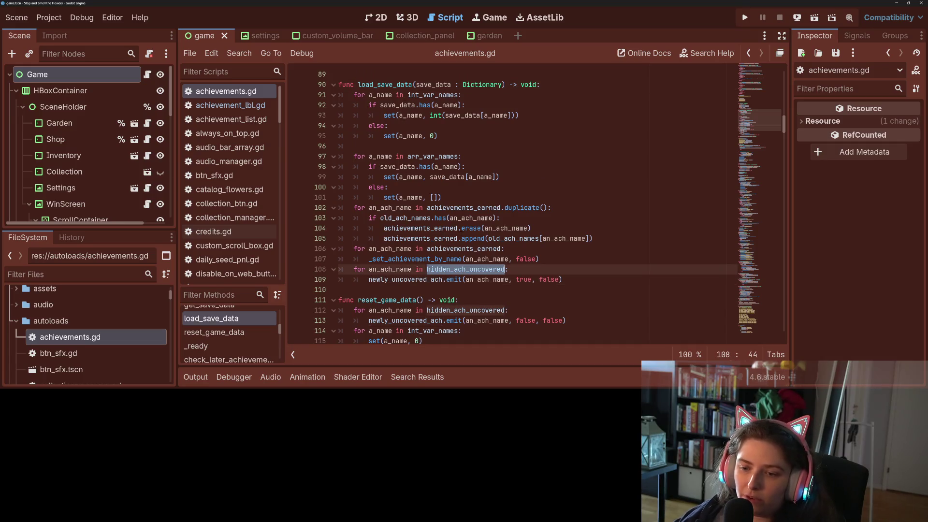
{"action": "left_click_drag", "start_coordinate": [347, 269], "coordinate": [573, 280]}
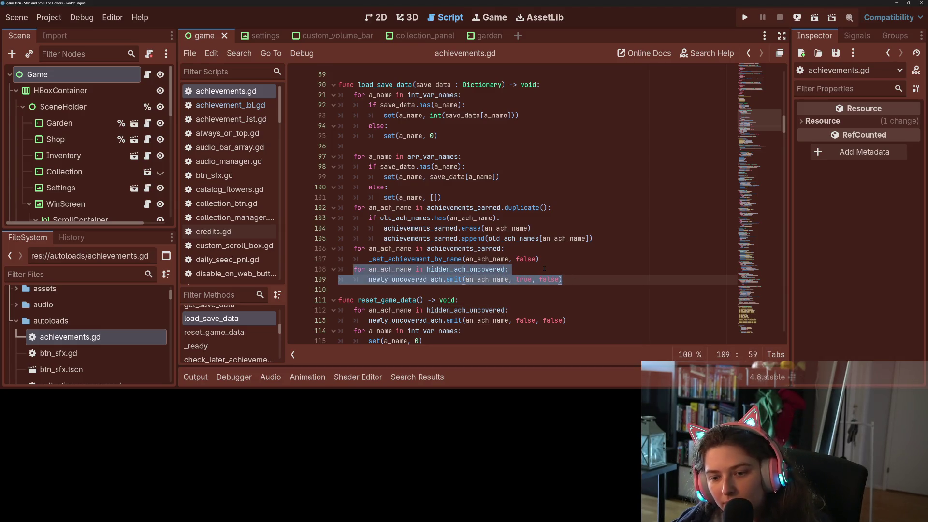
{"action": "scroll", "coordinate": [544, 268], "scroll_direction": "down", "scroll_amount": 2}
{"action": "left_click", "coordinate": [416, 238]}
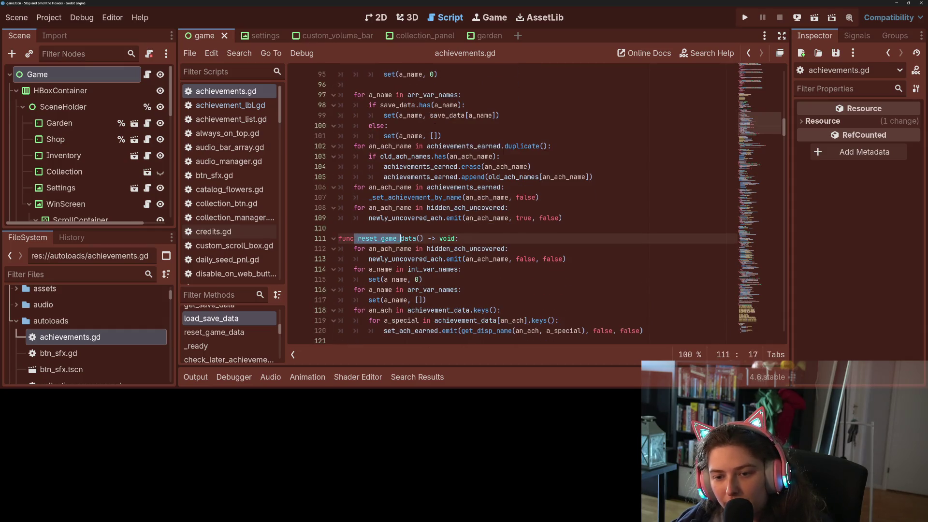
Add reset_game_data() as the first line of load_save_data, save, and run the project
{"action": "left_click_drag", "start_coordinate": [358, 238], "coordinate": [417, 238]}
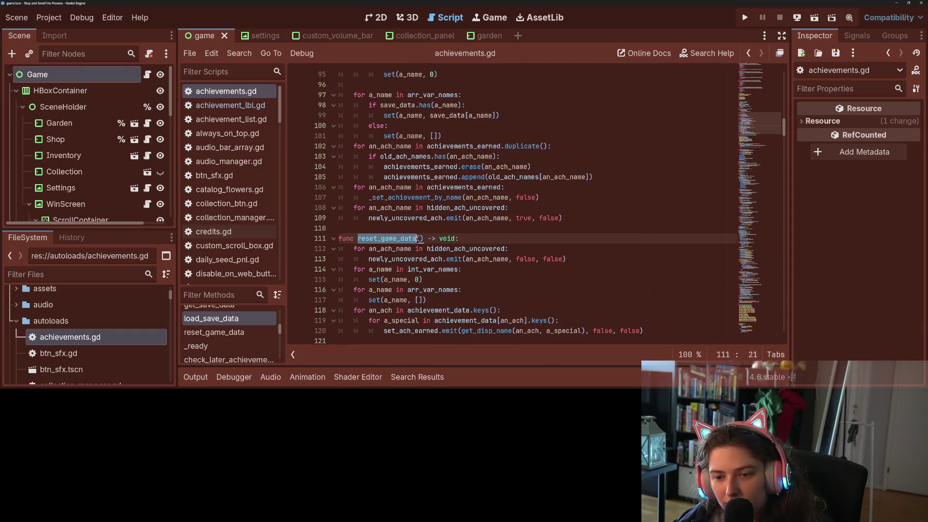
{"action": "left_click", "coordinate": [474, 218]}
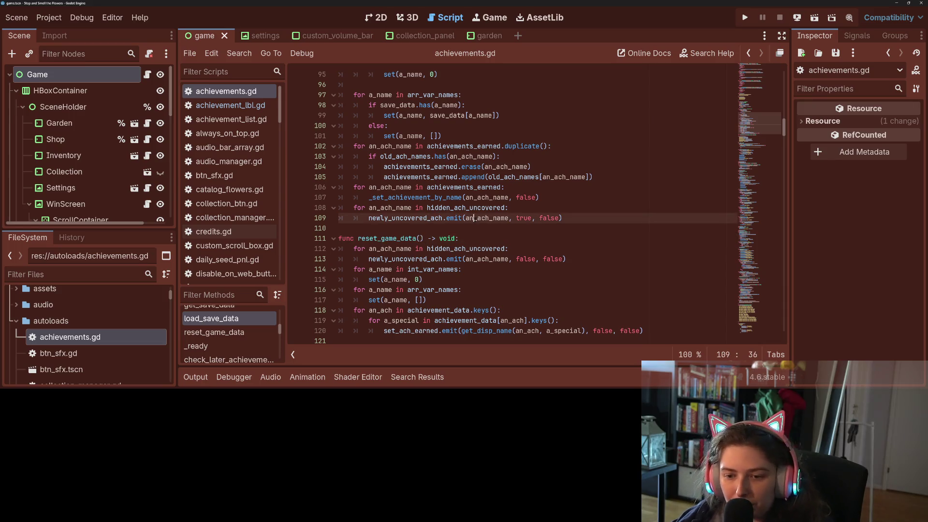
{"action": "scroll", "coordinate": [510, 174], "scroll_direction": "up", "scroll_amount": 1}
{"action": "scroll", "coordinate": [510, 173], "scroll_direction": "up", "scroll_amount": 4}
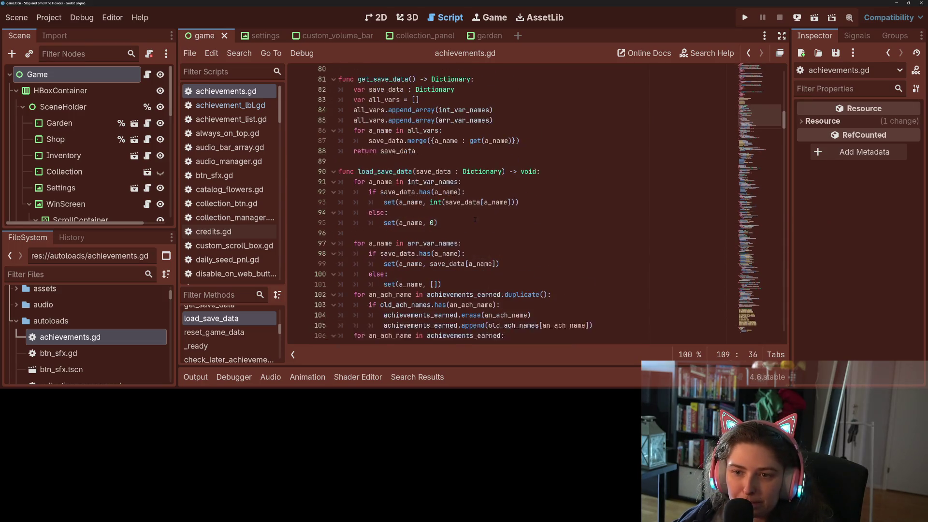
{"action": "left_click", "coordinate": [554, 178]}
{"action": "key", "text": "Return"}
{"action": "key", "text": "ctrl+v"}
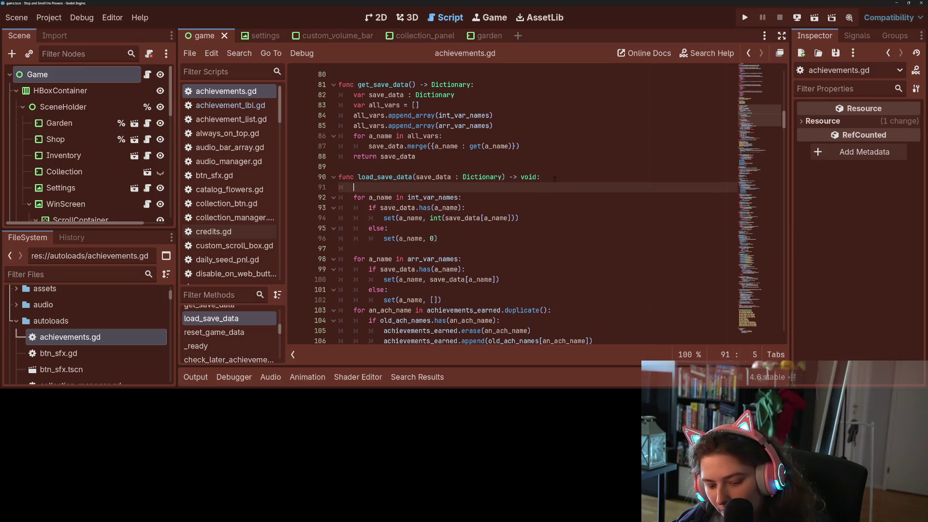
{"action": "key", "text": "ctrl+s"}
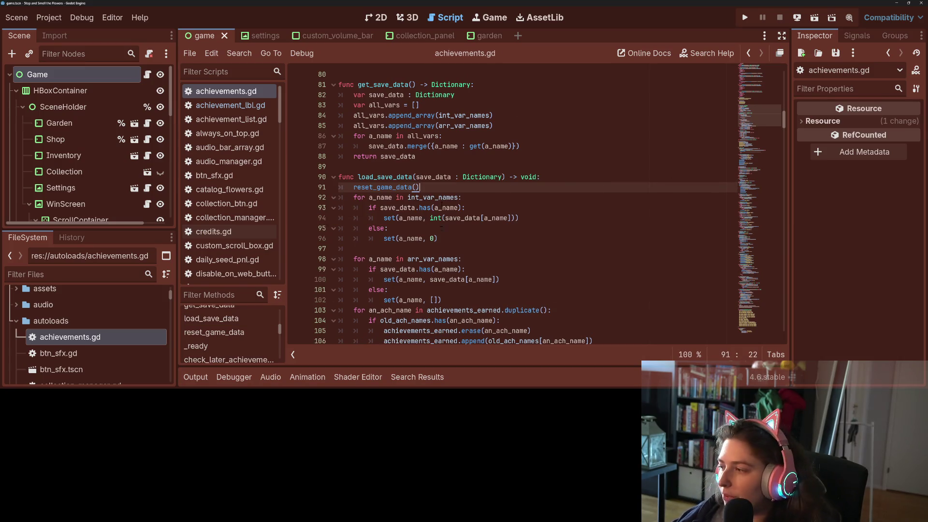
{"action": "left_click", "coordinate": [744, 18]}
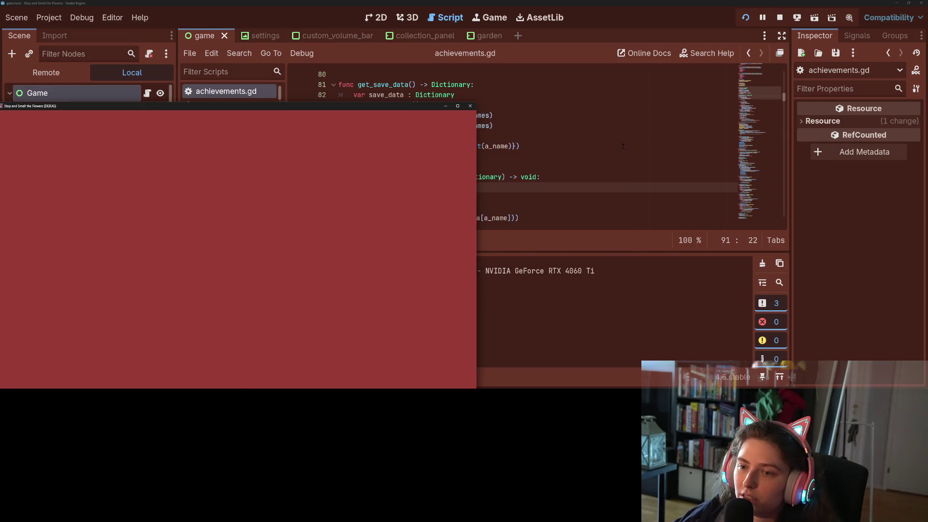
Maximize the game window and open the Achievements list from the flower collection
{"action": "left_click", "coordinate": [458, 104]}
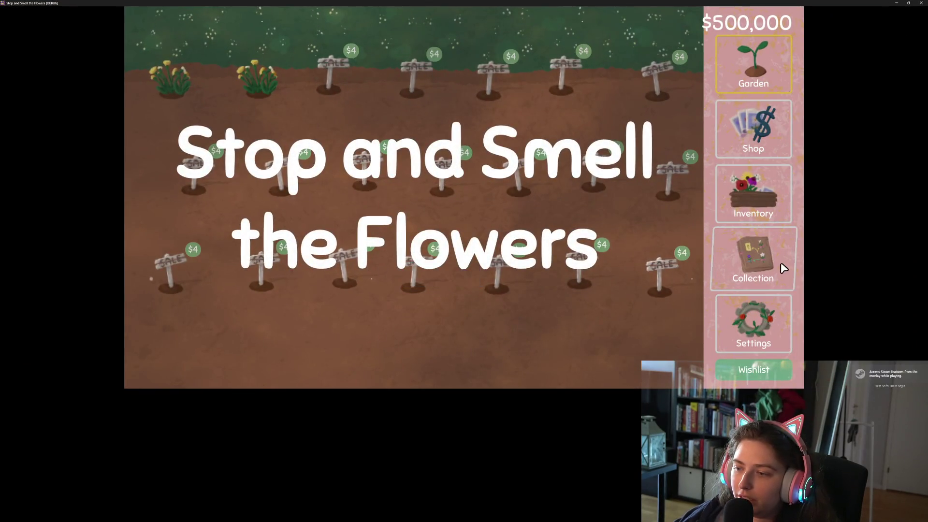
{"action": "left_click", "coordinate": [780, 266]}
{"action": "left_click", "coordinate": [662, 27]}
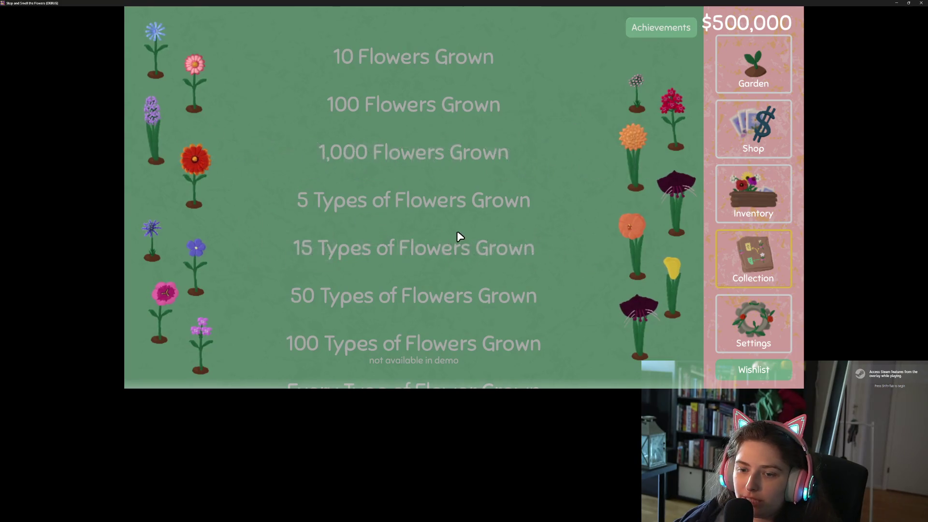
{"action": "scroll", "coordinate": [457, 234], "scroll_direction": "down", "scroll_amount": 10}
{"action": "scroll", "coordinate": [460, 228], "scroll_direction": "up", "scroll_amount": 4}
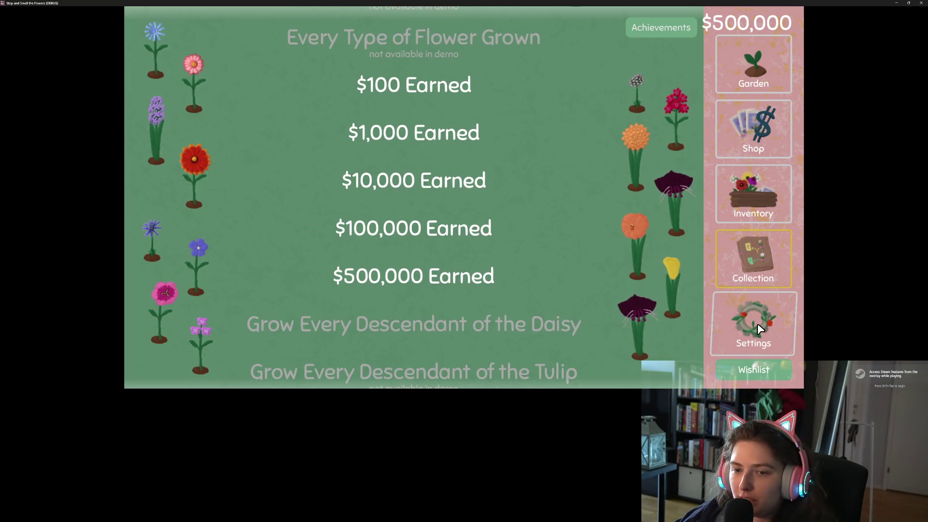
Switch the game to save slot 3 in Settings and reopen the Achievements list
{"action": "left_click", "coordinate": [754, 325]}
{"action": "left_click", "coordinate": [541, 286]}
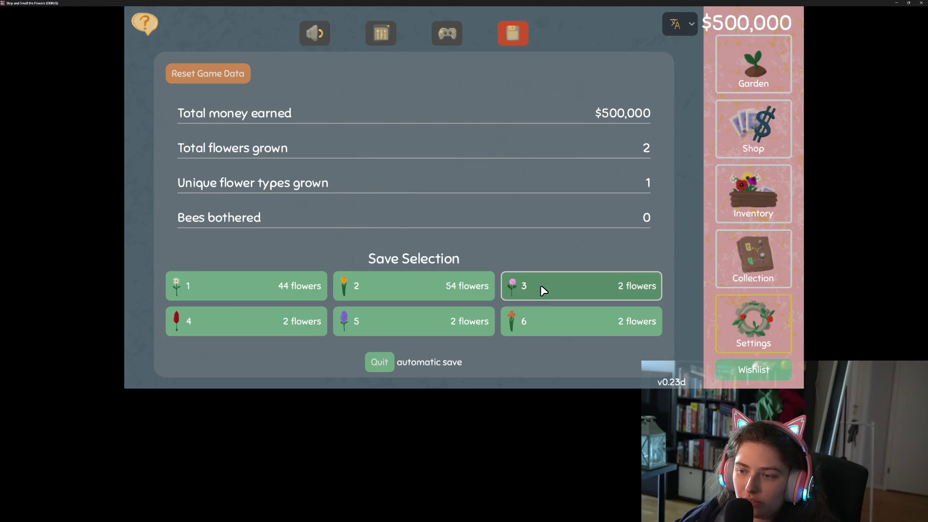
{"action": "left_click", "coordinate": [768, 253]}
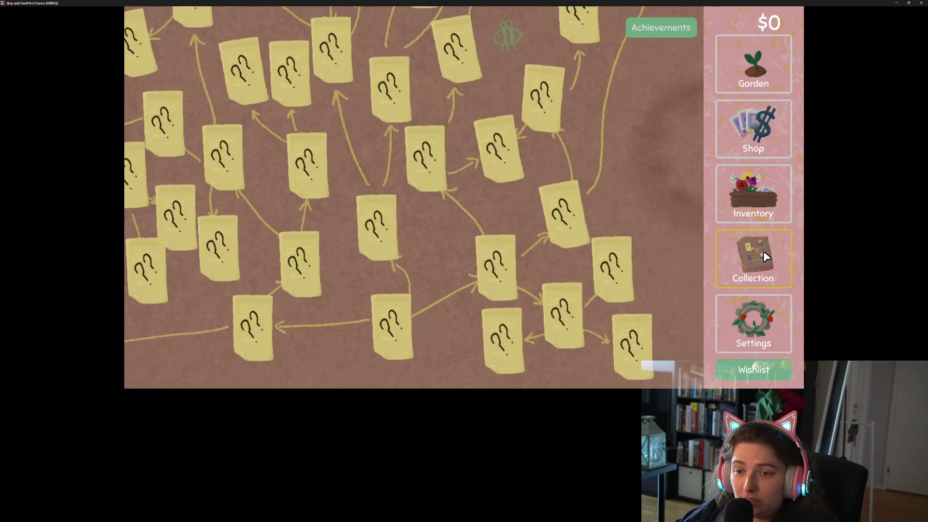
{"action": "left_click", "coordinate": [682, 32]}
Scroll through slot 3's achievements, all shown unearned, then close the game window
{"action": "scroll", "coordinate": [510, 200], "scroll_direction": "up", "scroll_amount": 5}
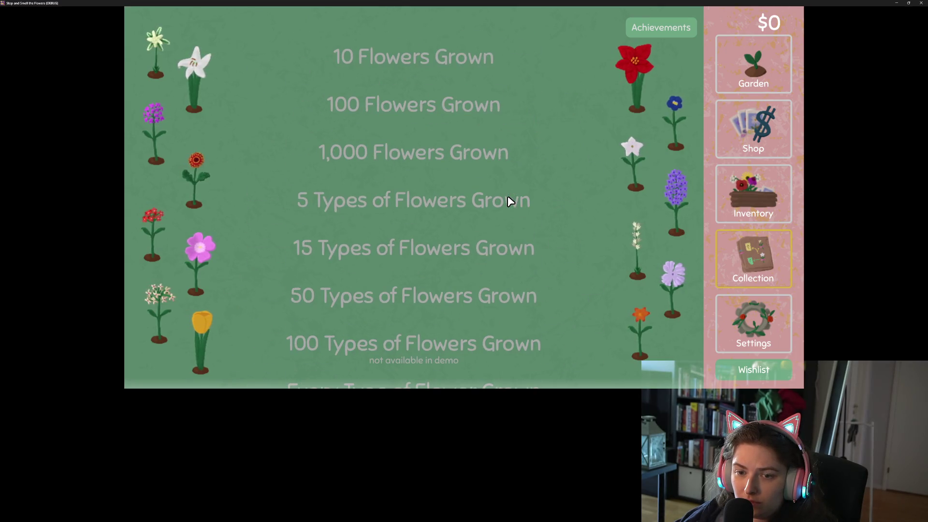
{"action": "scroll", "coordinate": [511, 201], "scroll_direction": "down", "scroll_amount": 4}
{"action": "scroll", "coordinate": [511, 201], "scroll_direction": "down", "scroll_amount": 4}
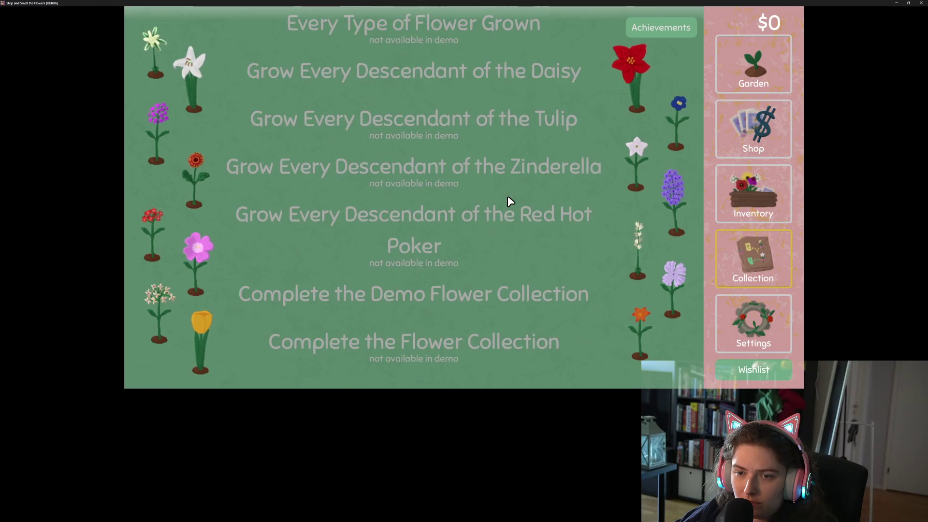
{"action": "scroll", "coordinate": [511, 200], "scroll_direction": "up", "scroll_amount": 3}
{"action": "scroll", "coordinate": [511, 200], "scroll_direction": "up", "scroll_amount": 4}
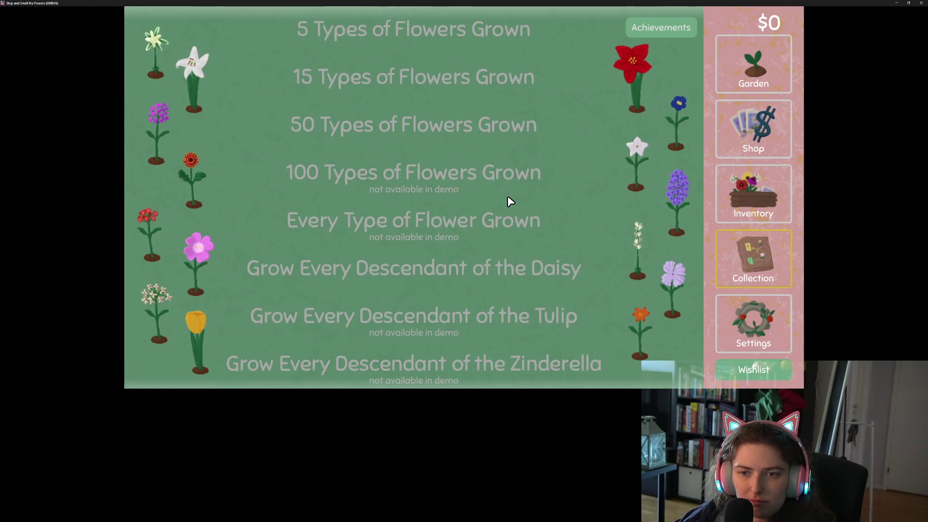
{"action": "scroll", "coordinate": [511, 200], "scroll_direction": "down", "scroll_amount": 2}
{"action": "scroll", "coordinate": [509, 201], "scroll_direction": "down", "scroll_amount": 3}
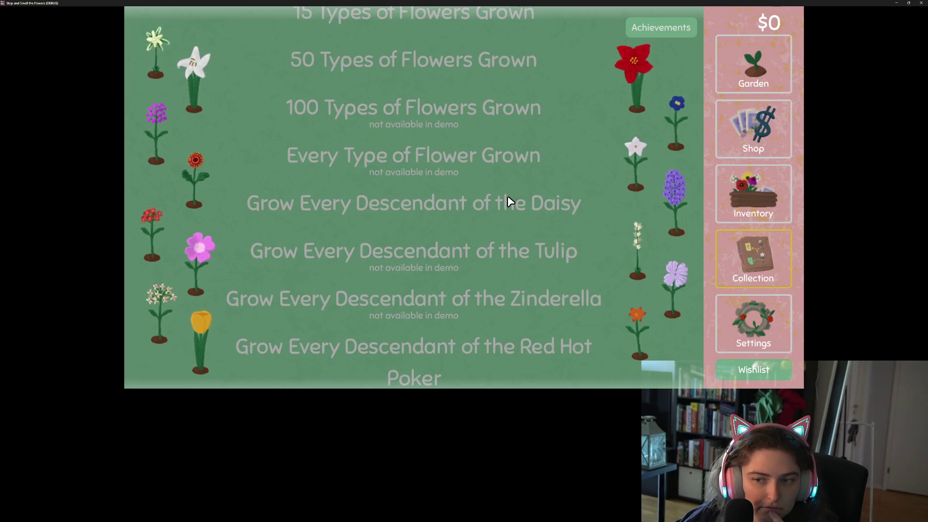
{"action": "scroll", "coordinate": [510, 200], "scroll_direction": "down", "scroll_amount": 3}
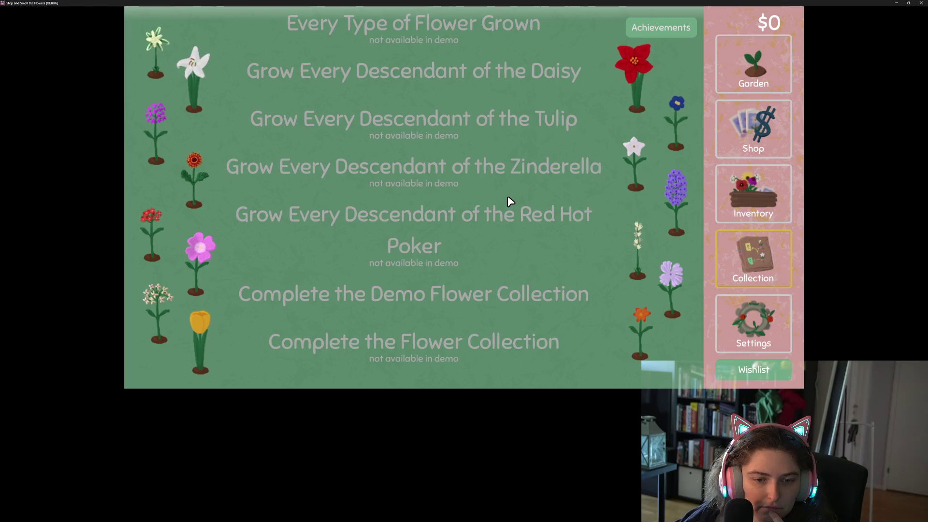
{"action": "scroll", "coordinate": [509, 198], "scroll_direction": "up", "scroll_amount": 3}
{"action": "scroll", "coordinate": [510, 200], "scroll_direction": "up", "scroll_amount": 4}
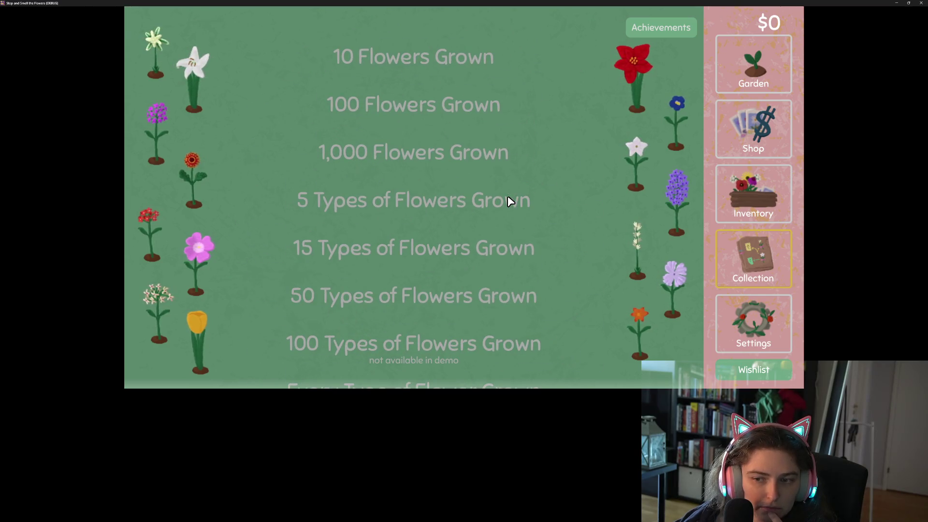
{"action": "scroll", "coordinate": [511, 201], "scroll_direction": "down", "scroll_amount": 1}
{"action": "scroll", "coordinate": [508, 196], "scroll_direction": "up", "scroll_amount": 1}
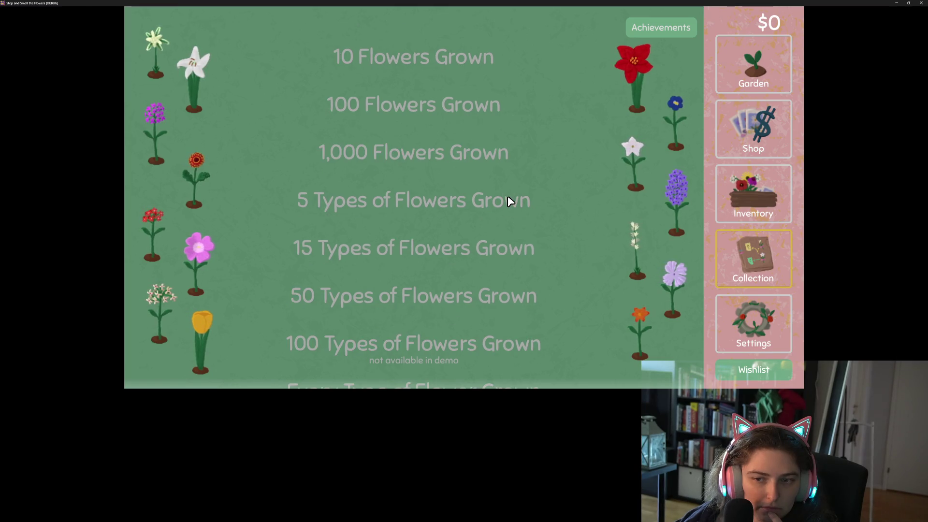
{"action": "scroll", "coordinate": [507, 196], "scroll_direction": "down", "scroll_amount": 2}
{"action": "scroll", "coordinate": [508, 198], "scroll_direction": "down", "scroll_amount": 2}
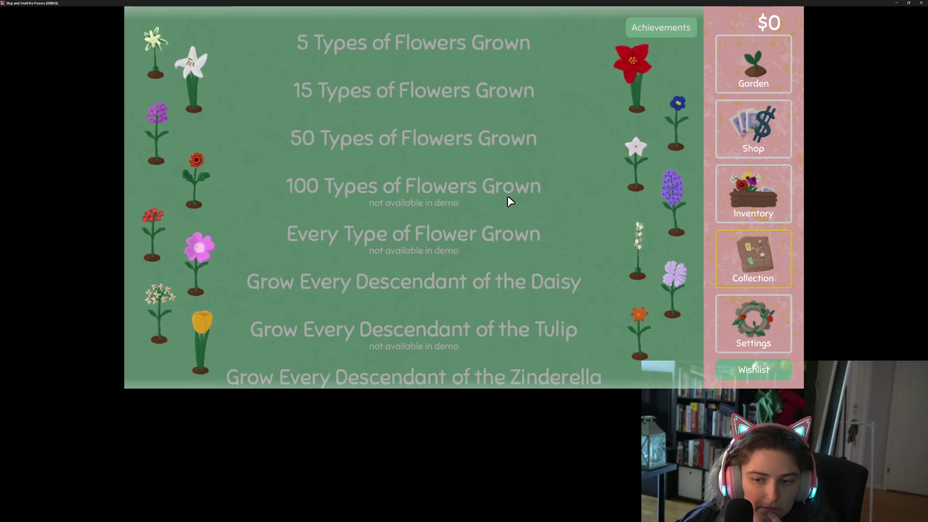
{"action": "scroll", "coordinate": [509, 198], "scroll_direction": "down", "scroll_amount": 3}
{"action": "scroll", "coordinate": [507, 196], "scroll_direction": "down", "scroll_amount": 1}
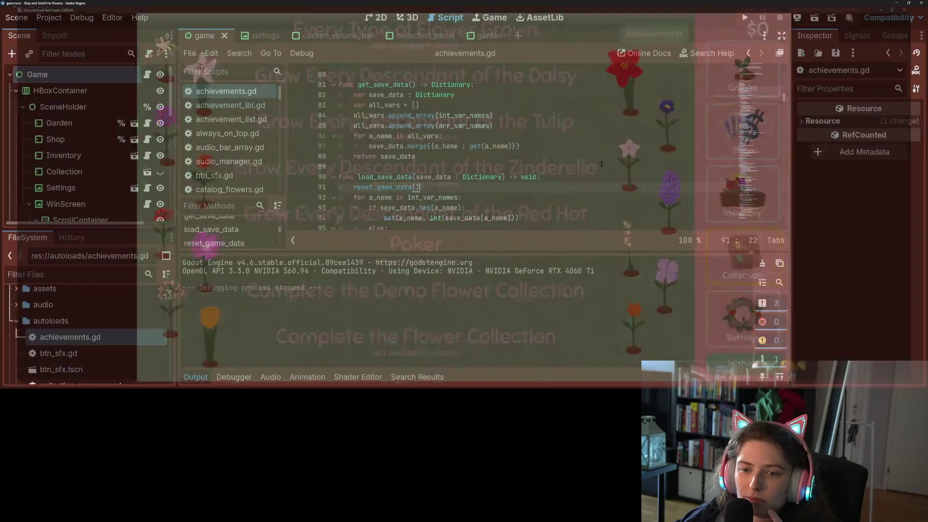
{"action": "left_click", "coordinate": [920, 3]}
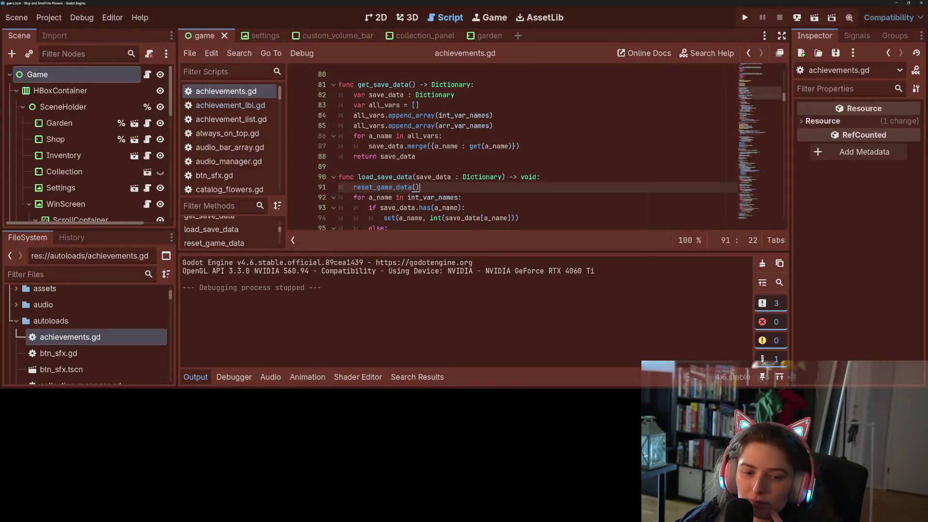
Collapse the Output panel and scroll through achievements.gd using the minimap
{"action": "left_click", "coordinate": [195, 377]}
{"action": "scroll", "coordinate": [747, 183], "scroll_direction": "up", "scroll_amount": 5}
{"action": "scroll", "coordinate": [761, 165], "scroll_direction": "down", "scroll_amount": 15}
{"action": "left_click_drag", "start_coordinate": [767, 151], "coordinate": [752, 301]}
{"action": "scroll", "coordinate": [753, 301], "scroll_direction": "up", "scroll_amount": 1}
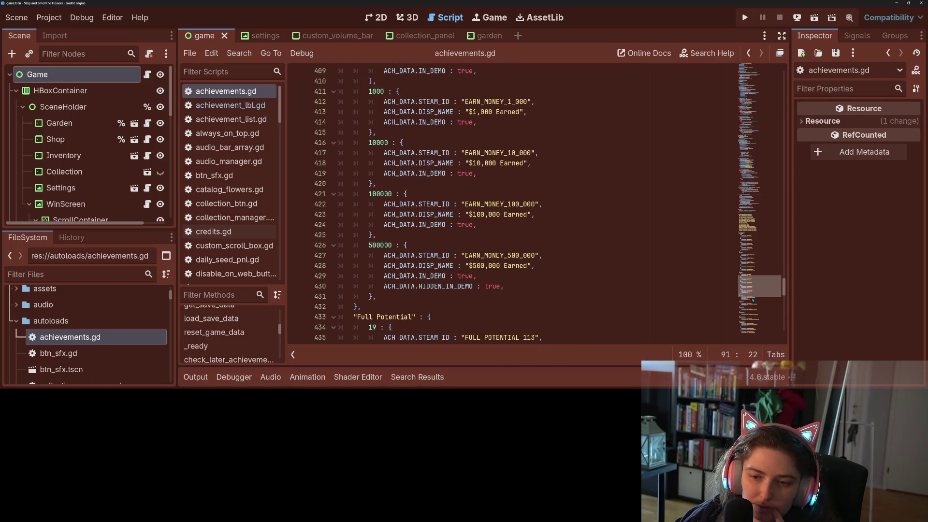
{"action": "scroll", "coordinate": [752, 300], "scroll_direction": "up", "scroll_amount": 1}
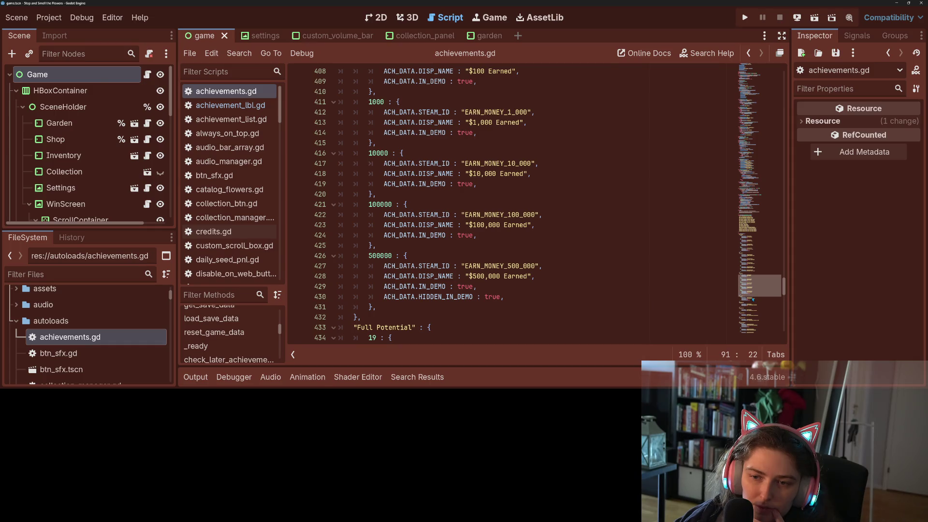
{"action": "mouse_move", "coordinate": [752, 300]}
{"action": "left_mouse_down"}
{"action": "mouse_move", "coordinate": [760, 150]}
{"action": "mouse_move", "coordinate": [744, 179]}
{"action": "left_mouse_up"}
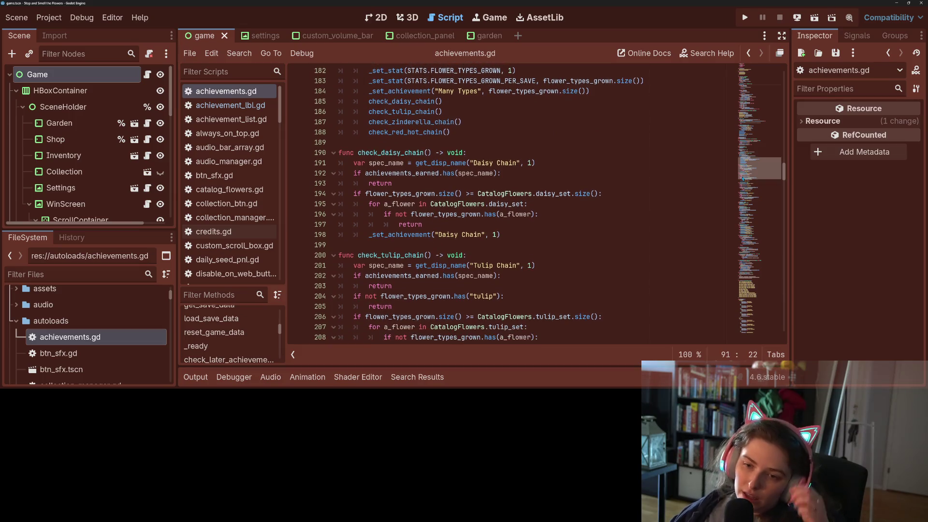
{"action": "scroll", "coordinate": [376, 142], "scroll_direction": "down", "scroll_amount": 3}
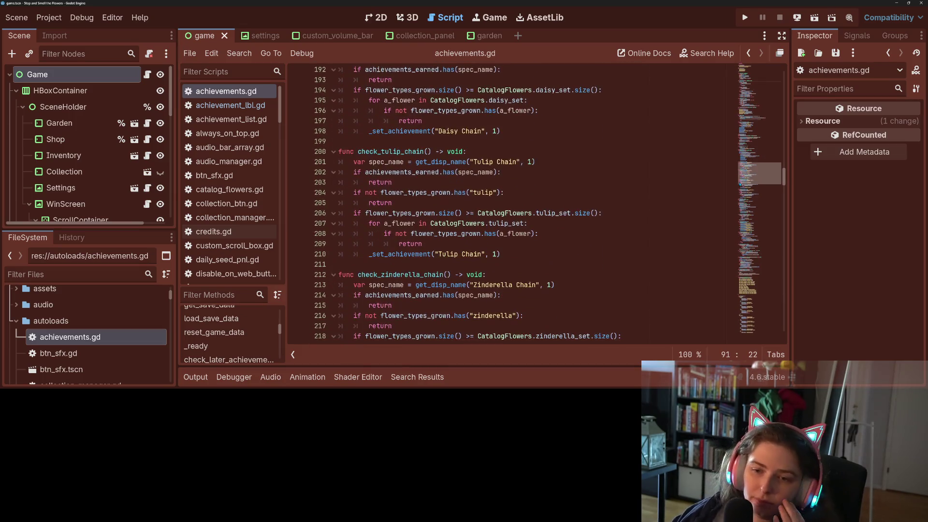
{"action": "scroll", "coordinate": [376, 142], "scroll_direction": "down", "scroll_amount": 12}
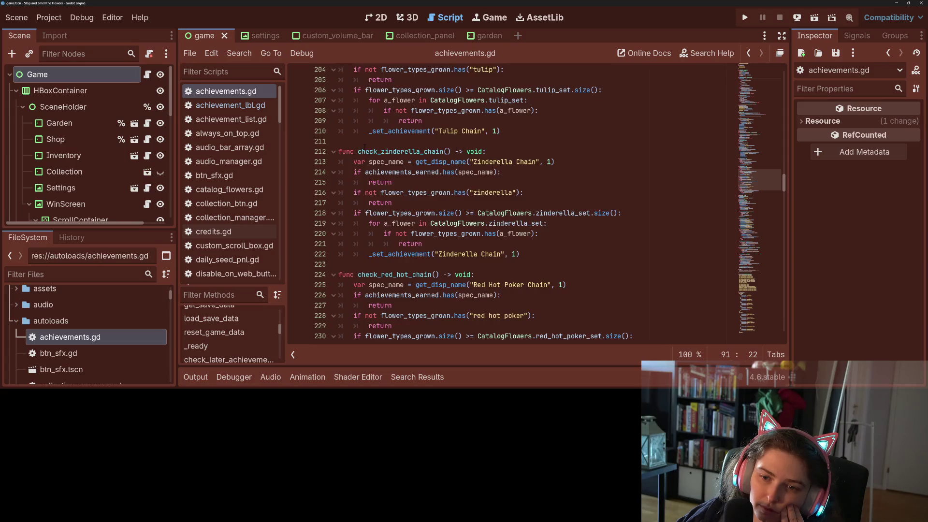
{"action": "scroll", "coordinate": [365, 147], "scroll_direction": "down", "scroll_amount": 13}
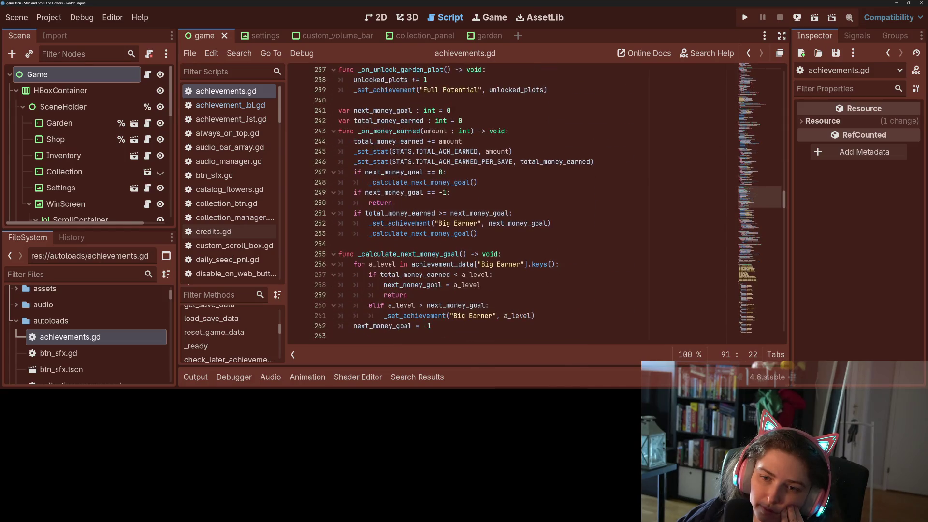
{"action": "scroll", "coordinate": [413, 154], "scroll_direction": "down", "scroll_amount": 10}
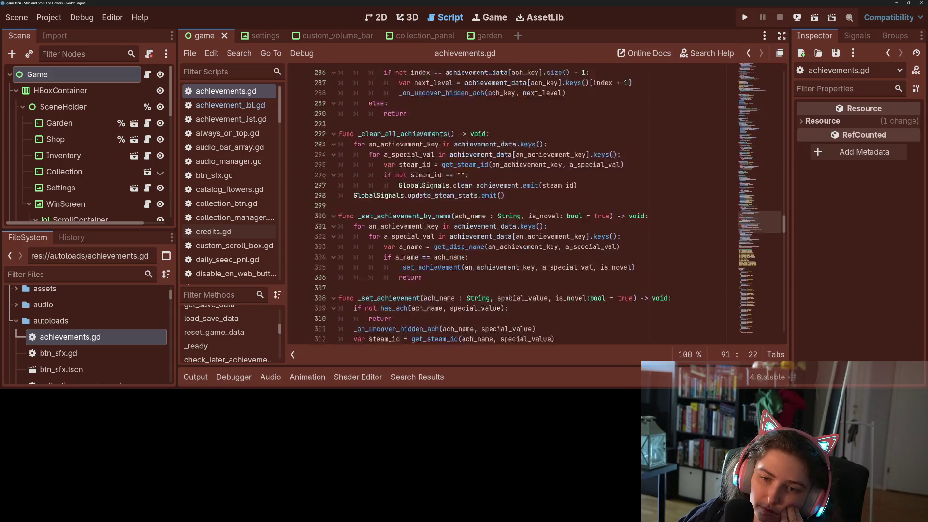
{"action": "scroll", "coordinate": [412, 157], "scroll_direction": "down", "scroll_amount": 9}
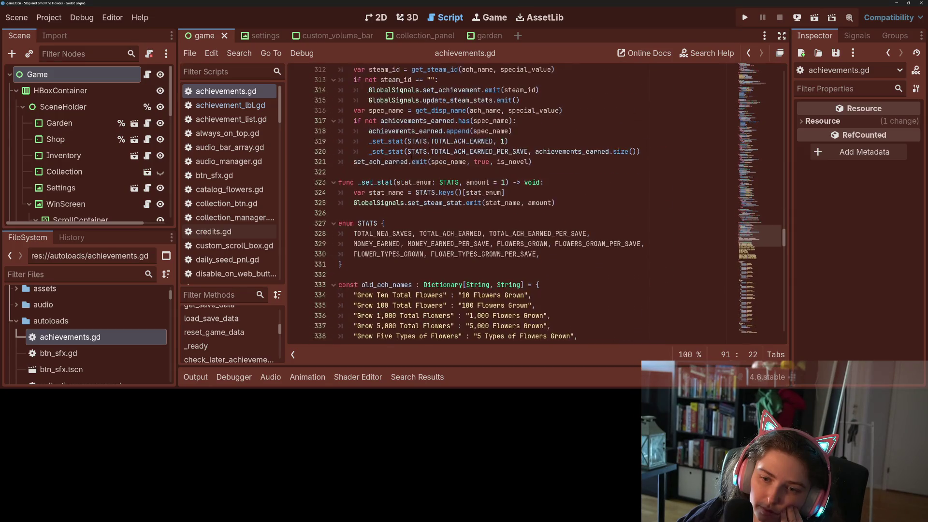
{"action": "scroll", "coordinate": [412, 158], "scroll_direction": "up", "scroll_amount": 4}
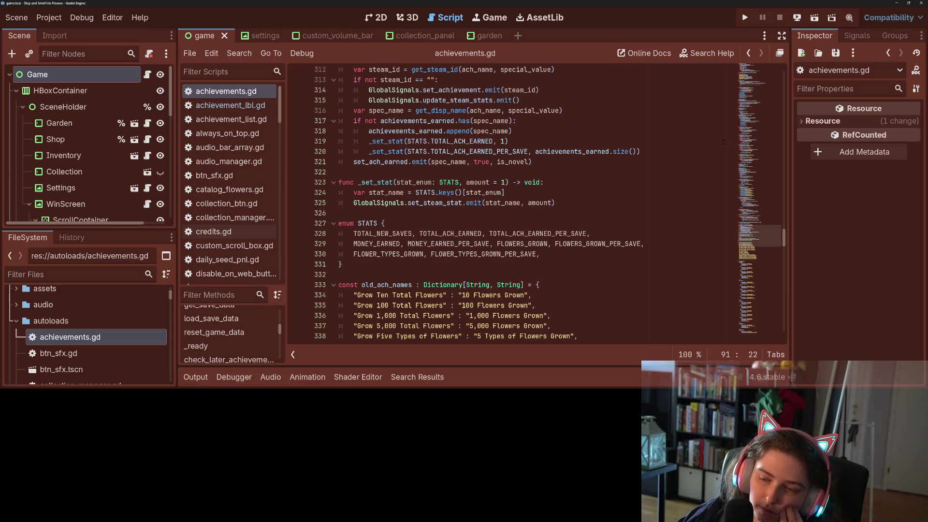
Fold the old_ach_names and achievement_data dictionaries in achievements.gd
{"action": "left_click", "coordinate": [333, 285]}
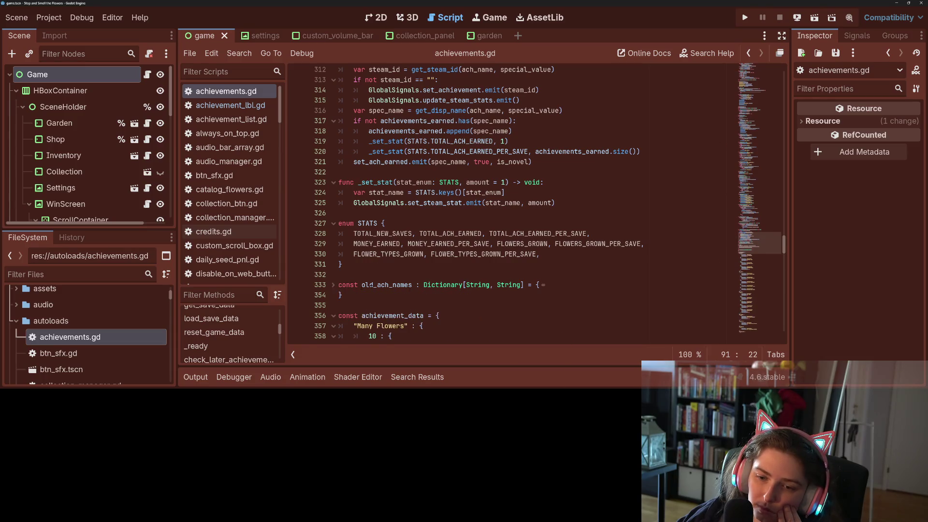
{"action": "scroll", "coordinate": [411, 290], "scroll_direction": "down", "scroll_amount": 5}
{"action": "left_click", "coordinate": [334, 161]}
{"action": "scroll", "coordinate": [530, 250], "scroll_direction": "up", "scroll_amount": 10}
{"action": "left_click_drag", "start_coordinate": [735, 288], "coordinate": [762, 198]}
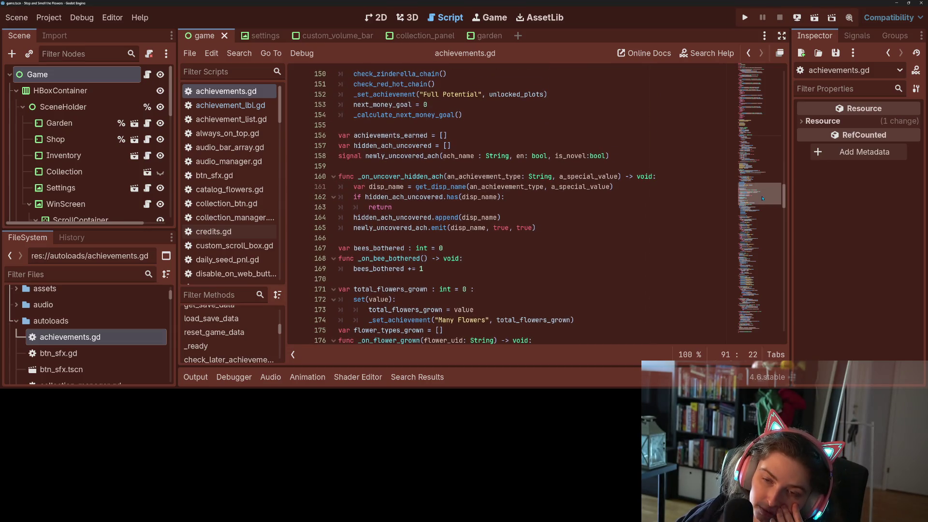
Examine the newly_uncovered_ach signal, hidden_ach_uncovered, and _on_uncover_hidden_ach's duplicate check on line 162
{"action": "double_click", "coordinate": [401, 155]}
{"action": "left_click", "coordinate": [392, 145]}
{"action": "double_click", "coordinate": [392, 145]}
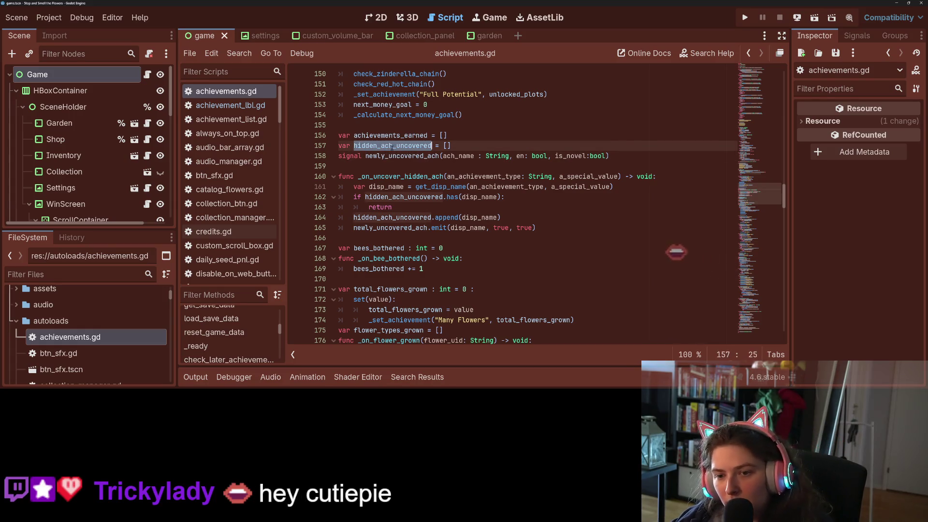
{"action": "double_click", "coordinate": [401, 176]}
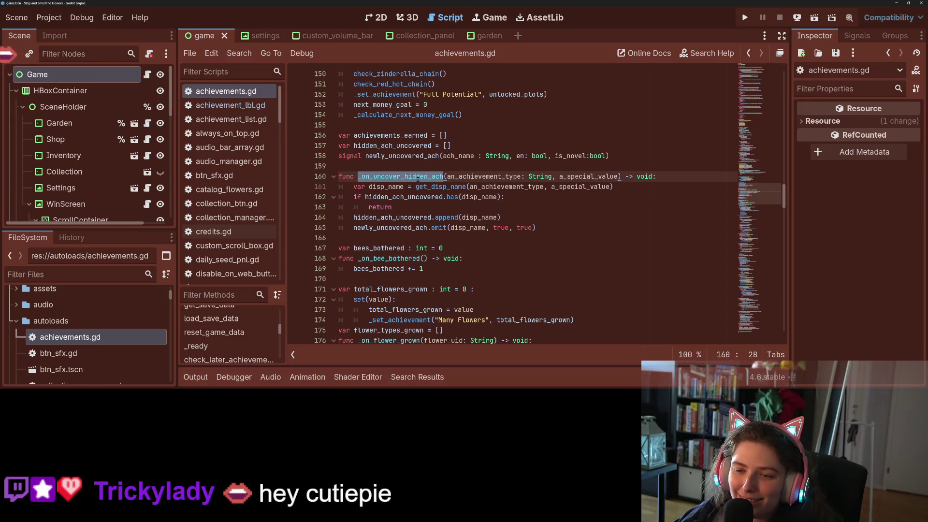
{"action": "left_click", "coordinate": [462, 187]}
{"action": "key", "text": "Down"}
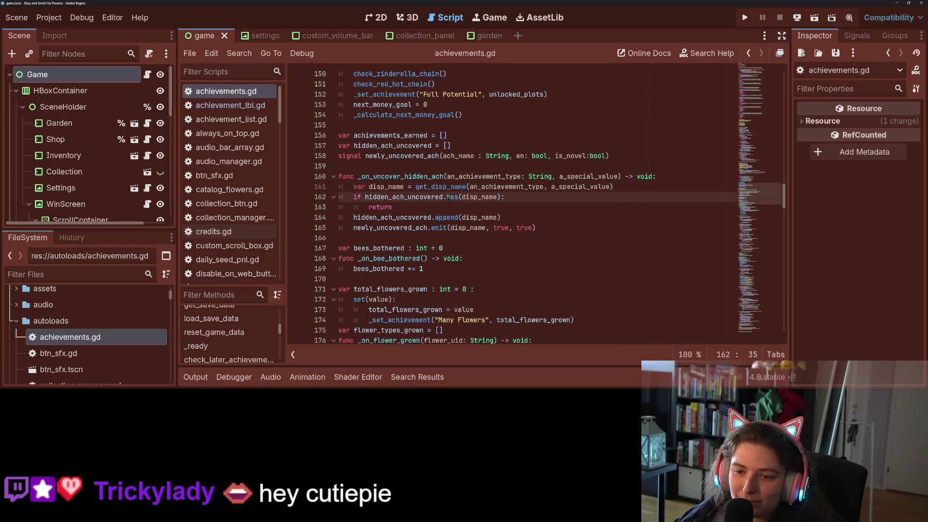
Examine the hidden_ach_uncovered append statement on line 164
{"action": "mouse_move", "coordinate": [448, 197]}
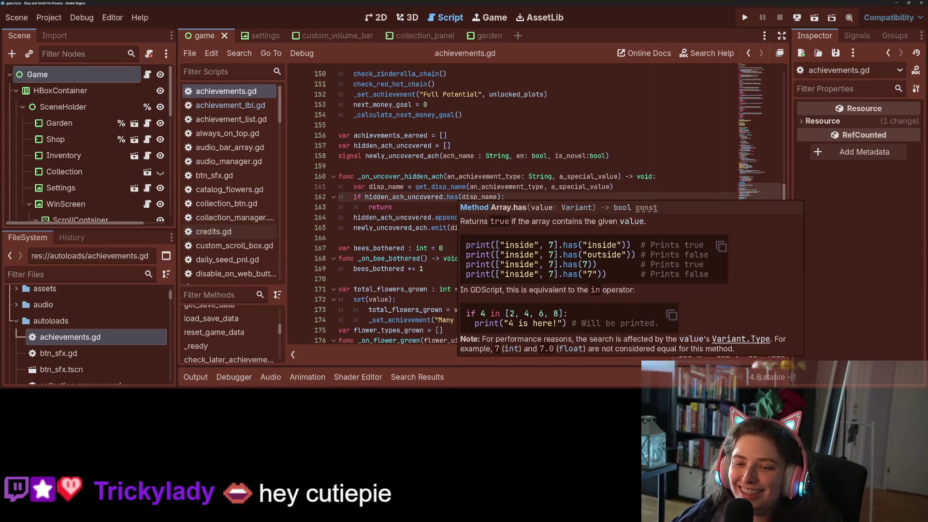
{"action": "double_click", "coordinate": [399, 217]}
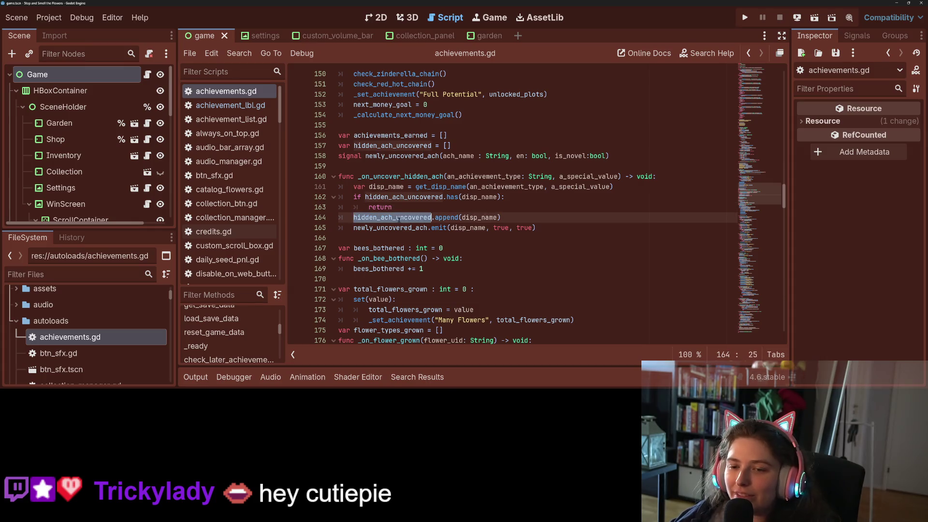
{"action": "left_click_drag", "start_coordinate": [501, 217], "coordinate": [351, 217]}
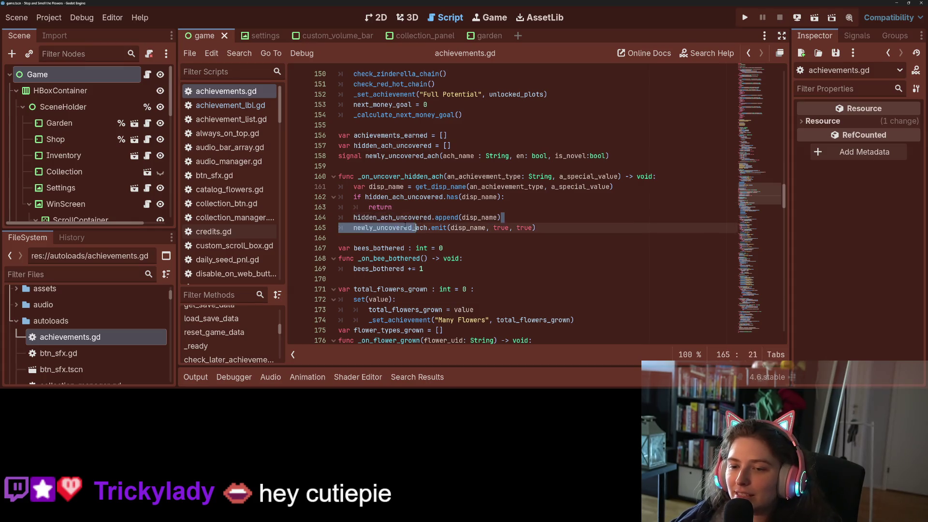
{"action": "left_click", "coordinate": [350, 217]}
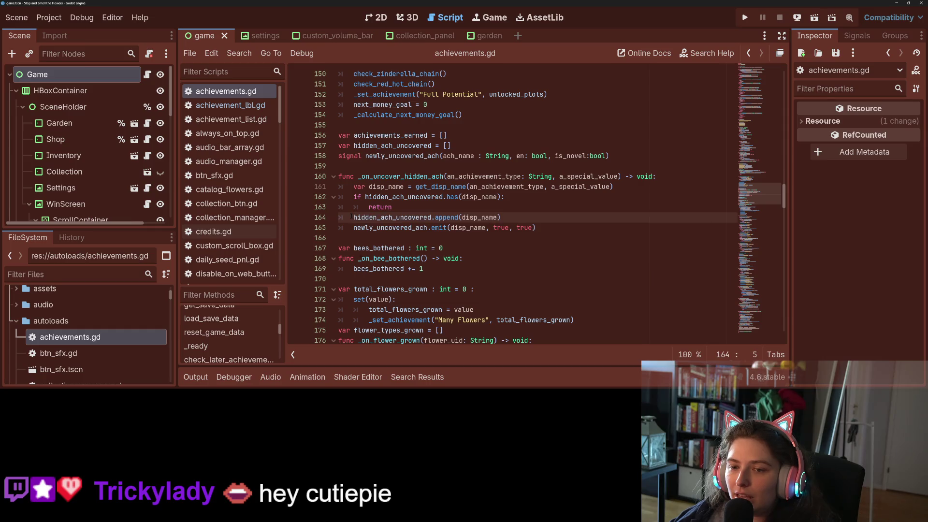
{"action": "left_click_drag", "start_coordinate": [351, 218], "coordinate": [502, 218]}
{"action": "left_click", "coordinate": [518, 220]}
{"action": "left_click", "coordinate": [354, 217]}
{"action": "double_click", "coordinate": [412, 219]}
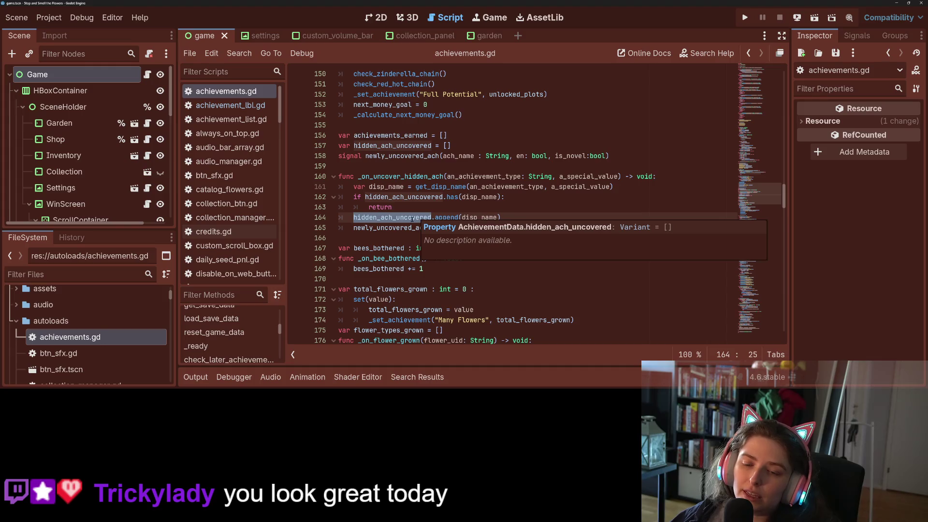
Compare hidden_ach_uncovered in the has check and line 164, then open achievement_lbl.gd
{"action": "double_click", "coordinate": [404, 197]}
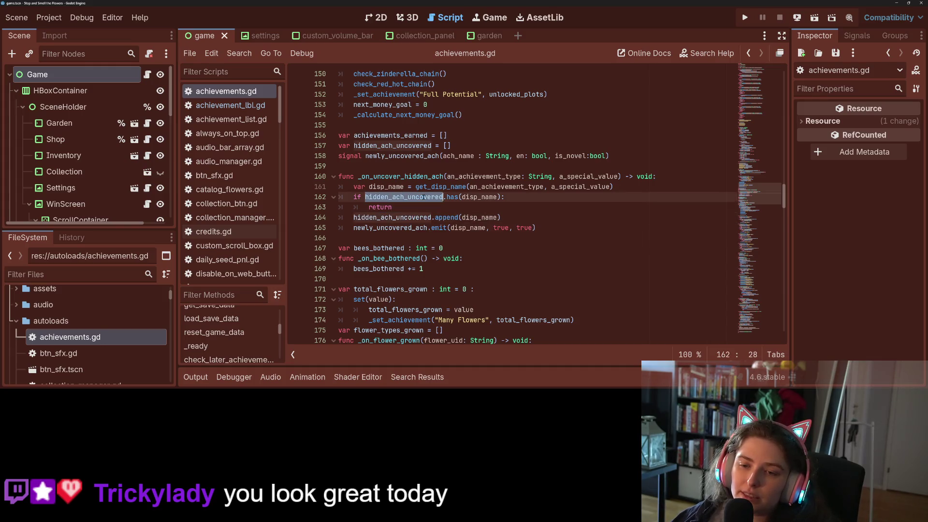
{"action": "left_click", "coordinate": [420, 227]}
{"action": "double_click", "coordinate": [416, 217]}
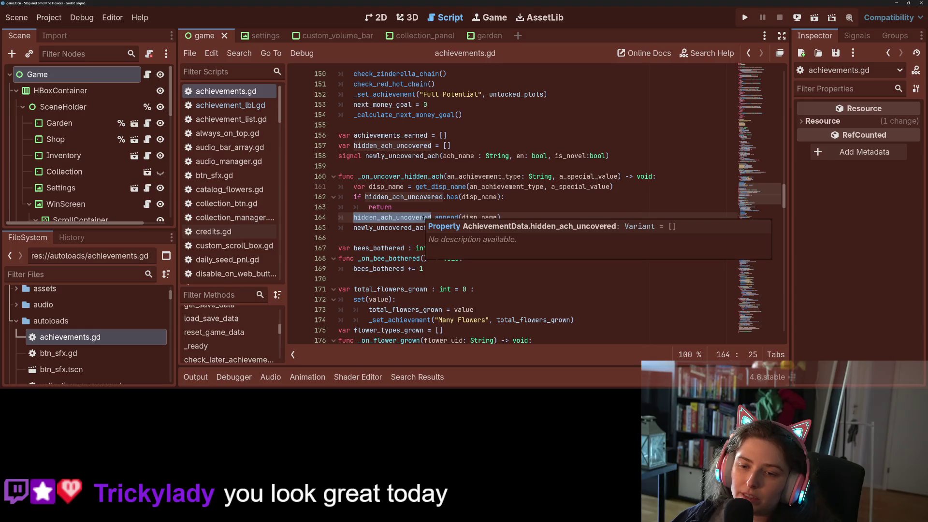
{"action": "left_click", "coordinate": [423, 218]}
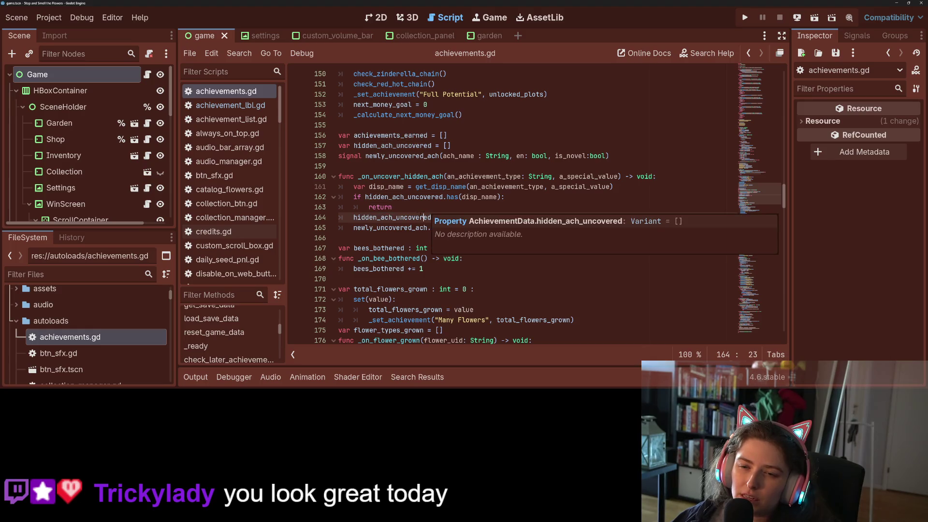
{"action": "double_click", "coordinate": [411, 218]}
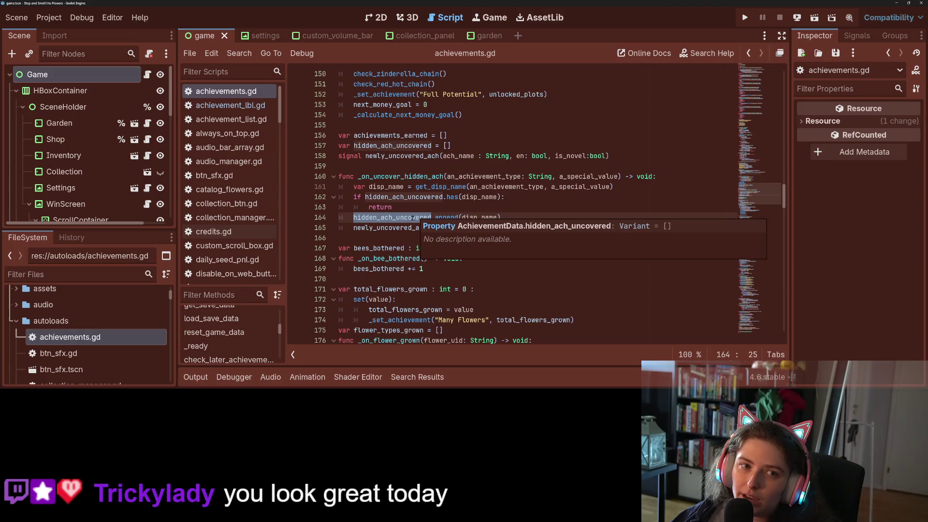
{"action": "scroll", "coordinate": [413, 217], "scroll_direction": "down", "scroll_amount": 3}
{"action": "left_click", "coordinate": [250, 107]}
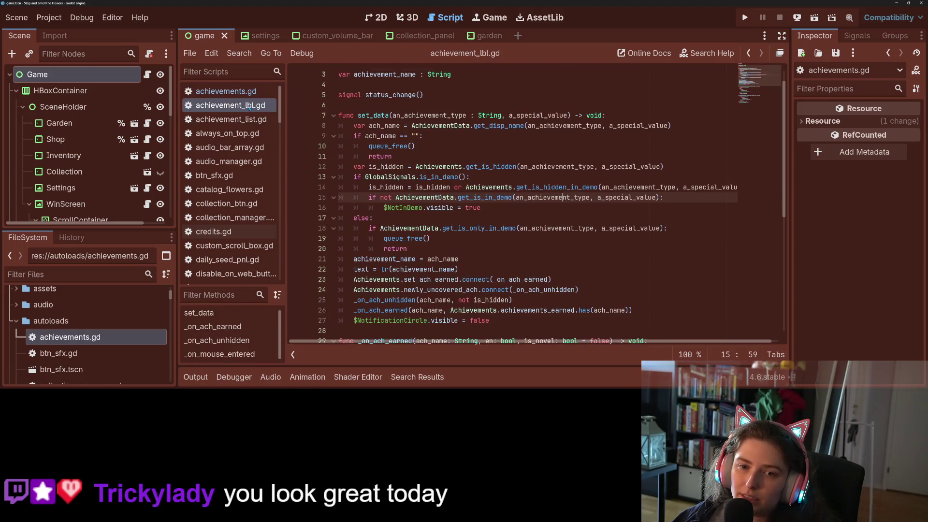
Review the is_hidden declaration on line 12 of achievement_lbl.gd, briefly checking achievements.gd
{"action": "left_click", "coordinate": [406, 187]}
{"action": "left_click_drag", "start_coordinate": [664, 167], "coordinate": [354, 166]}
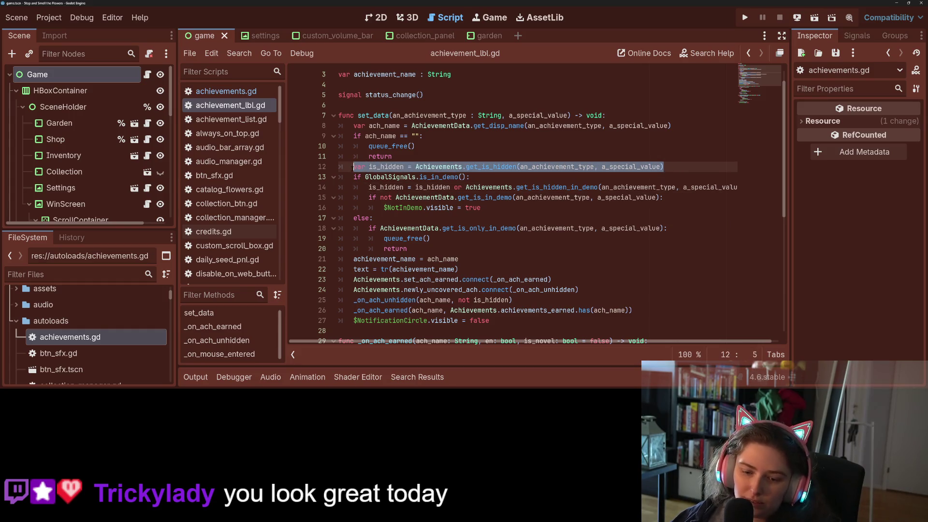
{"action": "key", "text": "alt+Left"}
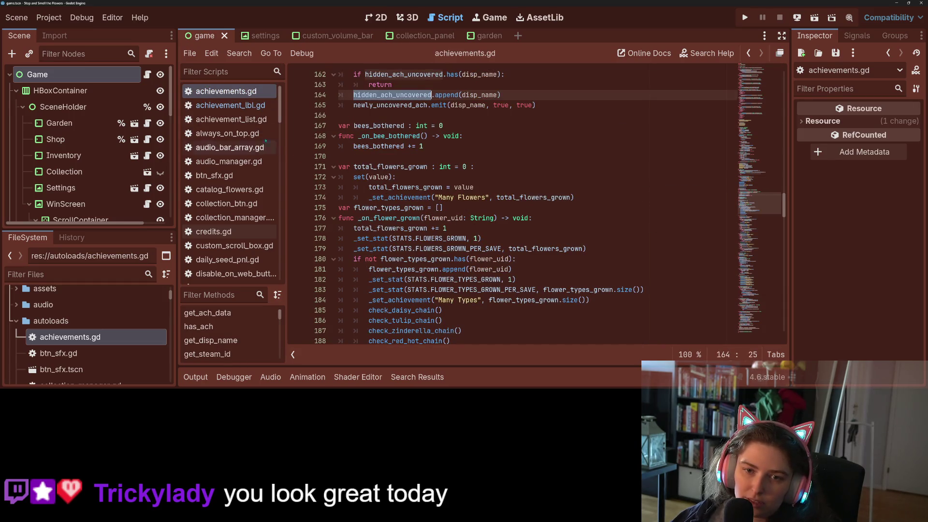
{"action": "left_click", "coordinate": [230, 104]}
{"action": "left_click", "coordinate": [469, 177]}
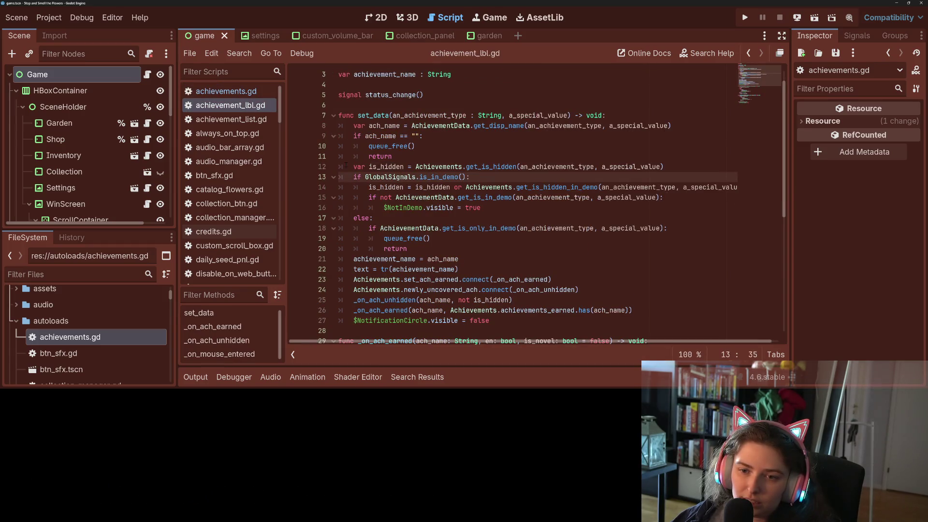
{"action": "left_click_drag", "start_coordinate": [351, 167], "coordinate": [693, 166]}
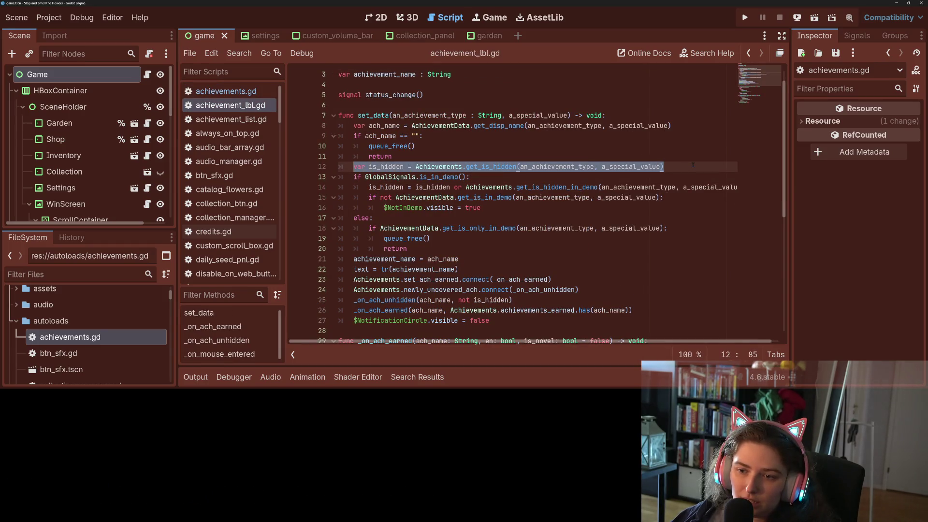
{"action": "left_click", "coordinate": [469, 177]}
Check the demo conditions, then remove the get_is_hidden_in_demo reassignment from line 14
{"action": "left_click", "coordinate": [391, 197]}
{"action": "left_click_drag", "start_coordinate": [368, 197], "coordinate": [674, 199]}
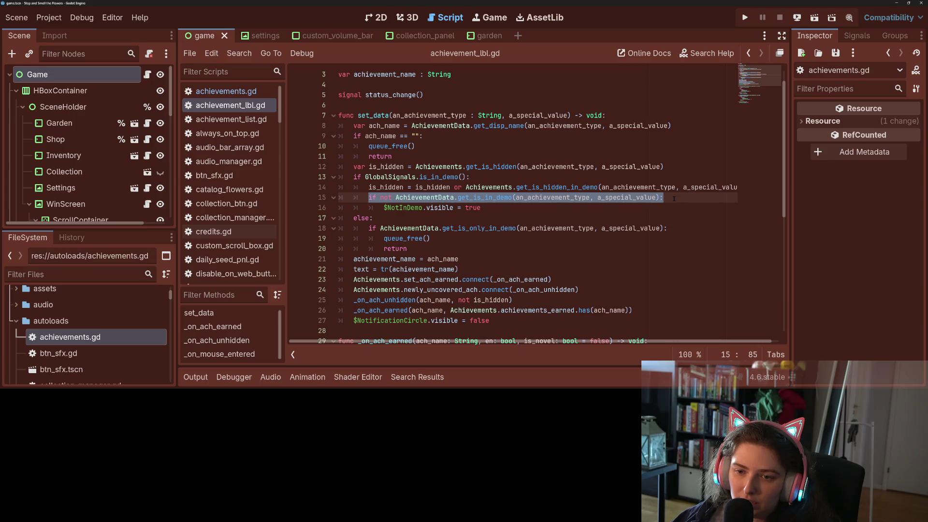
{"action": "left_click", "coordinate": [674, 199]}
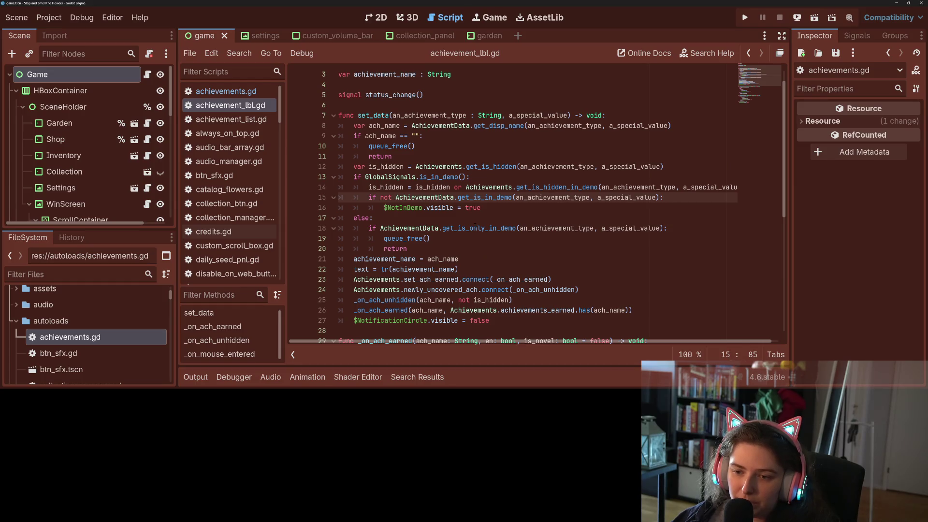
{"action": "double_click", "coordinate": [456, 228]}
{"action": "double_click", "coordinate": [540, 187]}
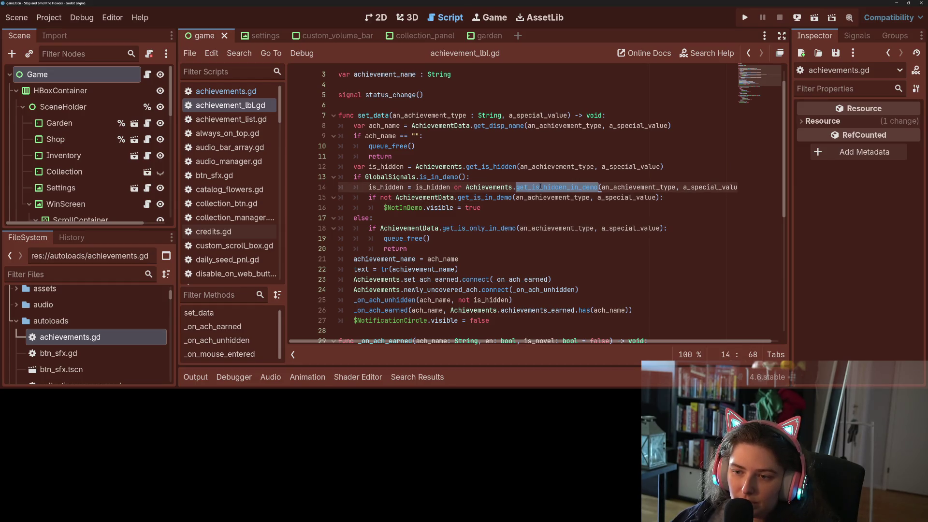
{"action": "left_click", "coordinate": [484, 187]}
{"action": "left_click_drag", "start_coordinate": [368, 187], "coordinate": [738, 187]}
{"action": "key", "text": "ctrl+c"}
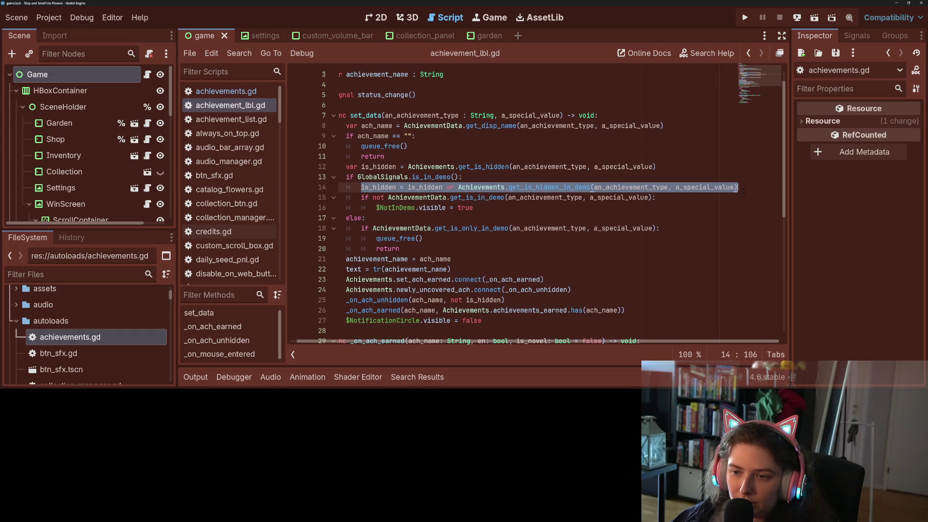
{"action": "key", "text": "BackSpace"}
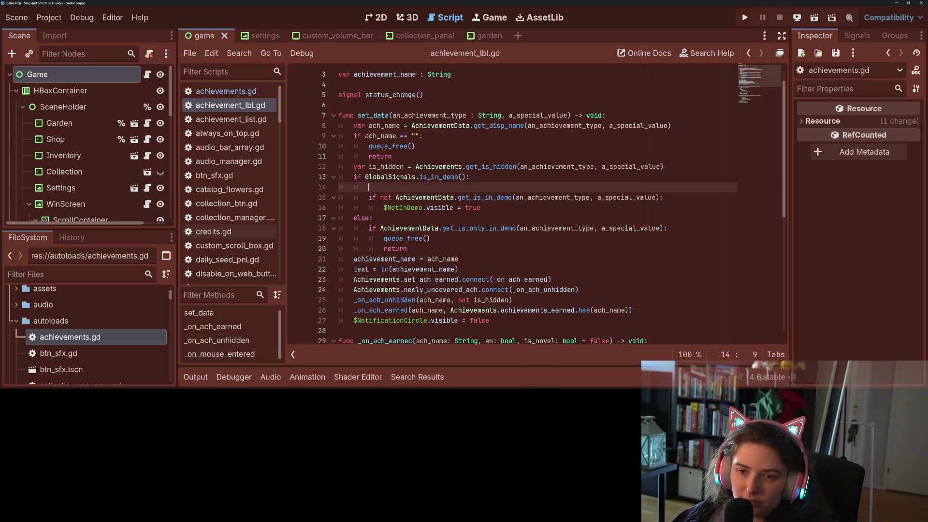
Paste the demo hidden reassignment onto a new line 13 below the is_hidden declaration
{"action": "left_click", "coordinate": [683, 167]}
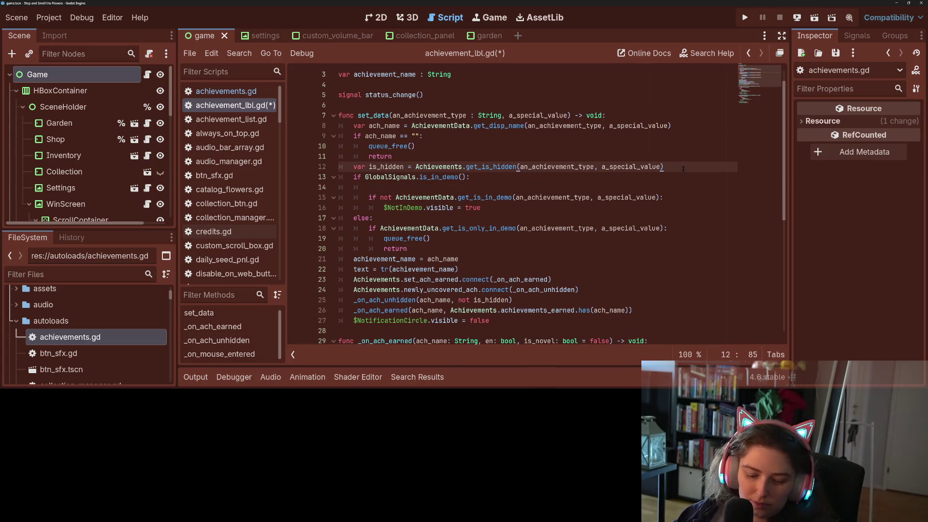
{"action": "key", "text": "Return"}
{"action": "key", "text": "ctrl+v"}
{"action": "left_click", "coordinate": [450, 177]}
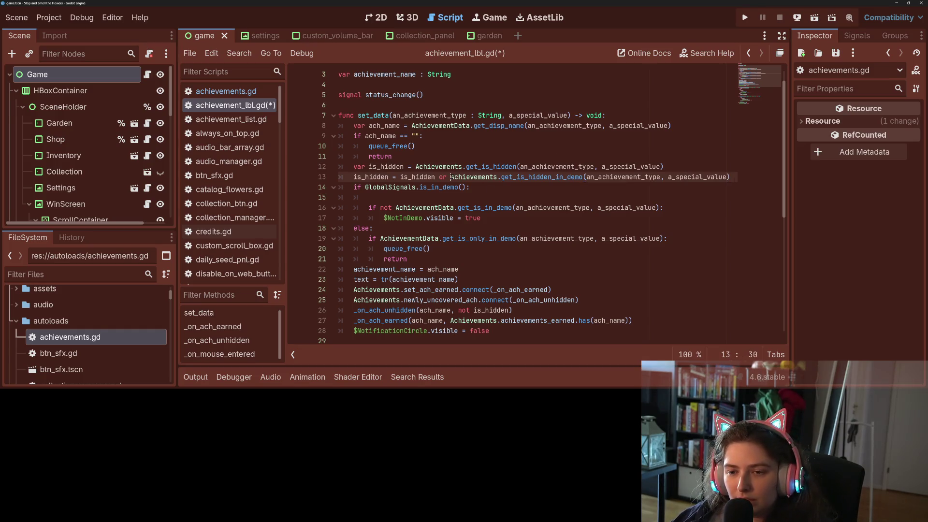
{"action": "left_click", "coordinate": [439, 177]}
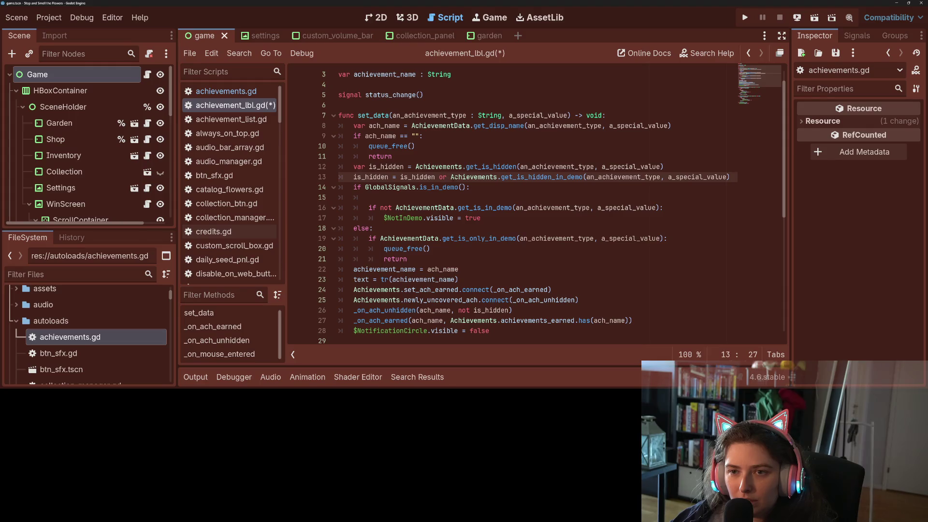
{"action": "left_click", "coordinate": [450, 177]}
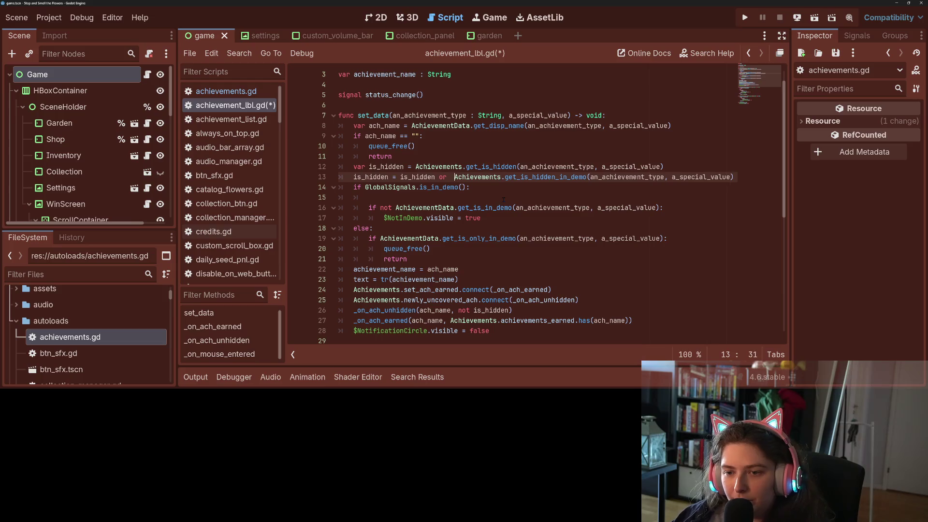
Insert 'GlobalSignals.is_in_demo() and' before Achievements on line 13
{"action": "type", "text": "Glo"}
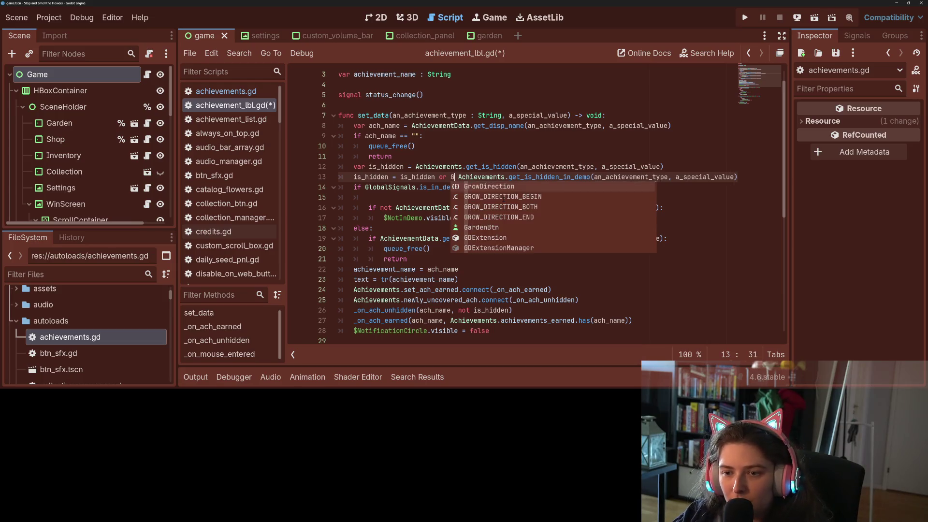
{"action": "left_click", "coordinate": [503, 198]}
{"action": "type", "text": ".is"}
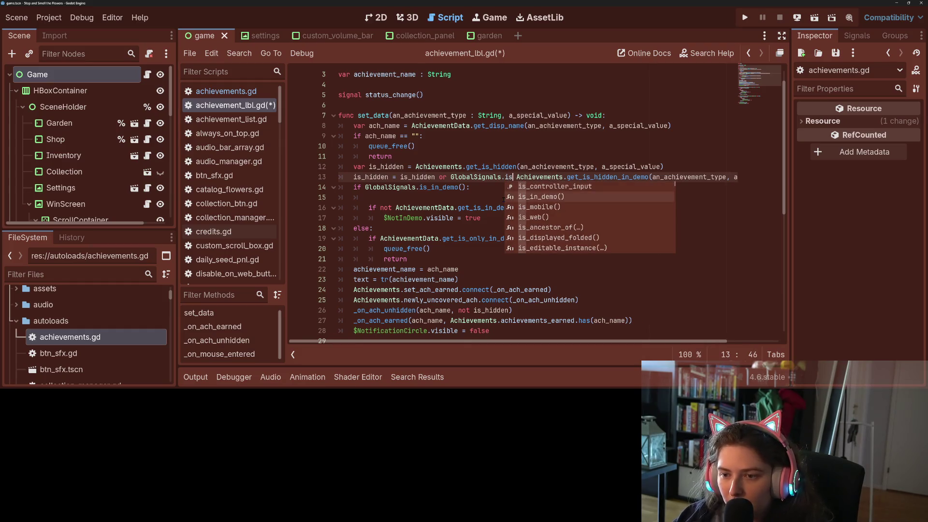
{"action": "left_click", "coordinate": [503, 198]}
{"action": "type", "text": "and"}
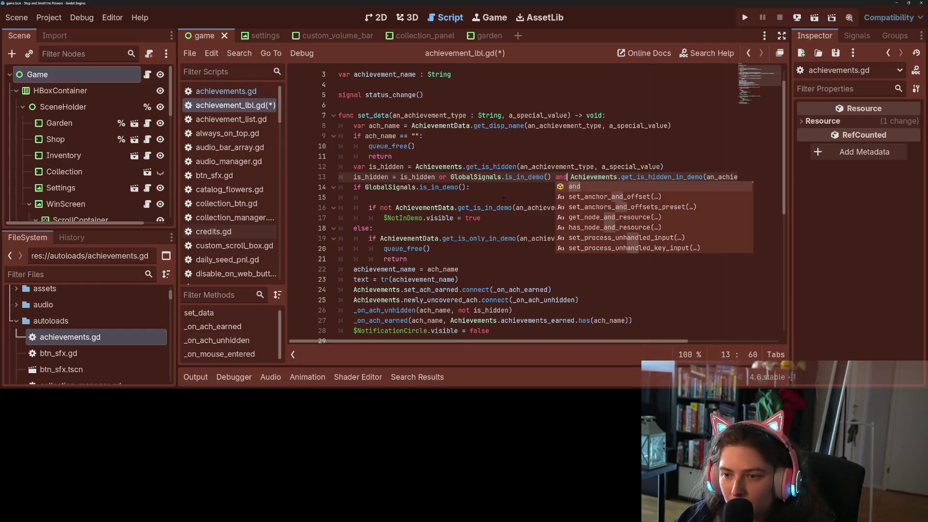
{"action": "key", "text": "Escape"}
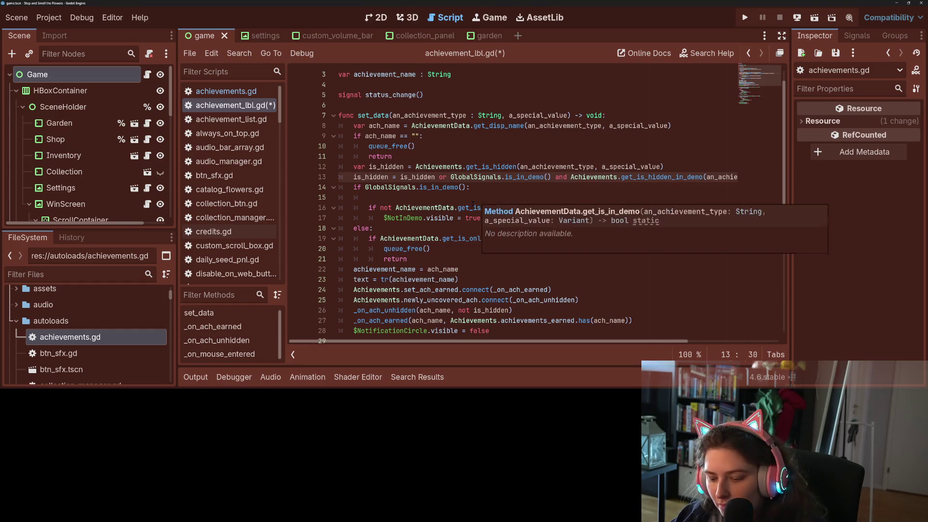
{"action": "key", "text": "End"}
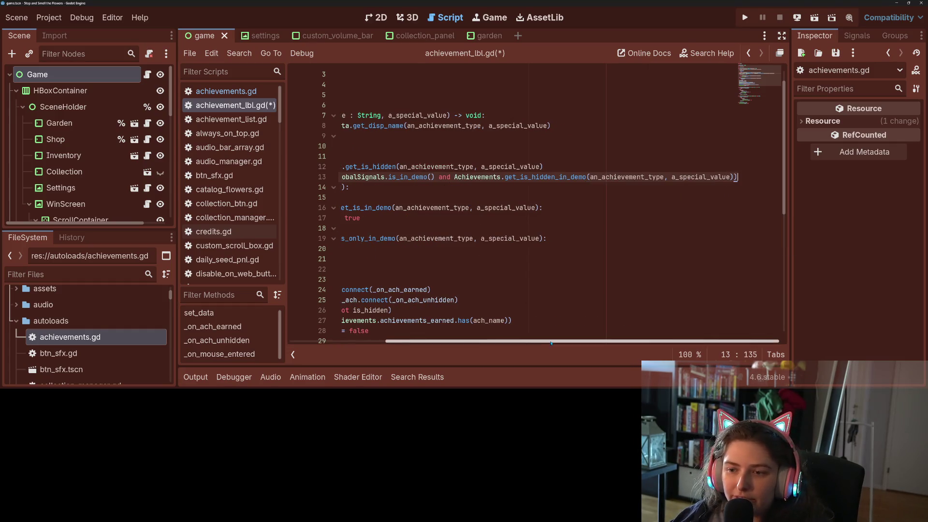
Delete the unfinished 'is_hidden = is_hidden or' line and open get_is_hidden's definition
{"action": "scroll", "coordinate": [453, 178], "scroll_direction": "left", "scroll_amount": 3}
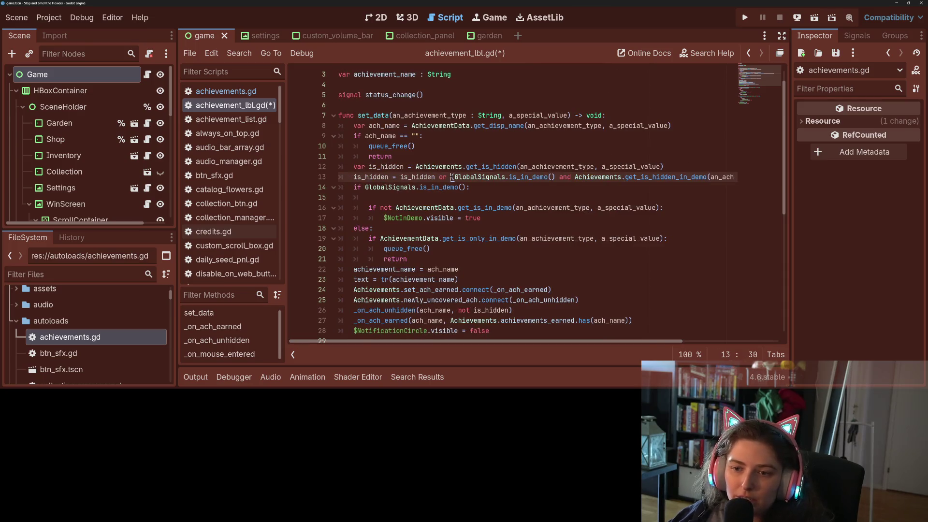
{"action": "left_click_drag", "start_coordinate": [453, 177], "coordinate": [772, 174]}
{"action": "key", "text": "ctrl+c"}
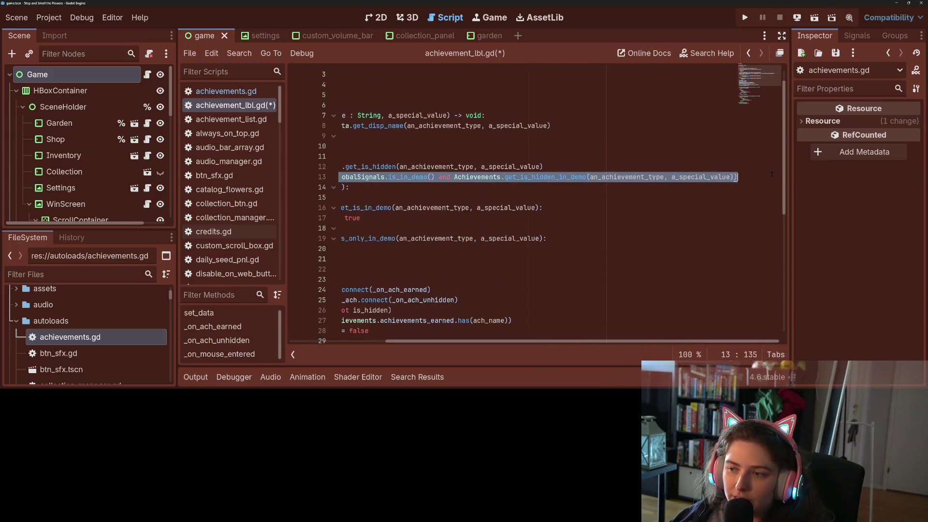
{"action": "key", "text": "BackSpace"}
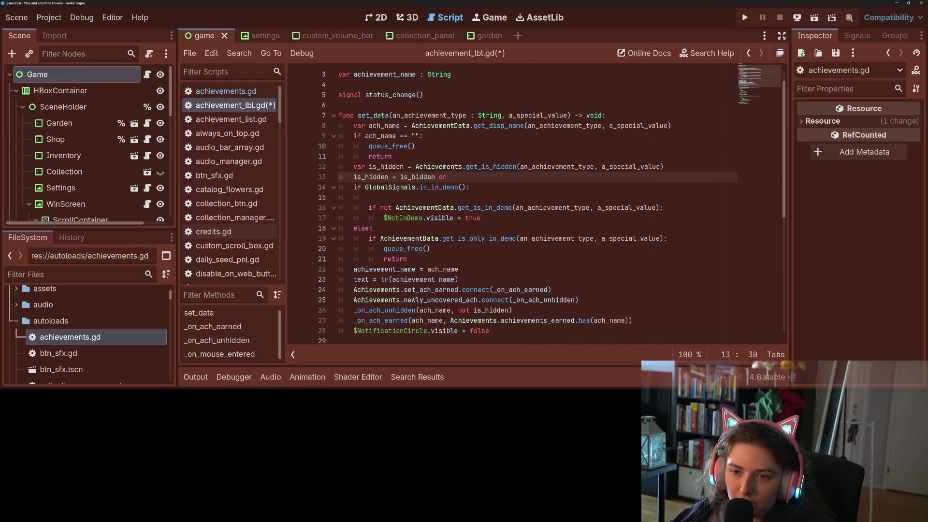
{"action": "triple_click", "coordinate": [462, 177]}
{"action": "key", "text": "BackSpace"}
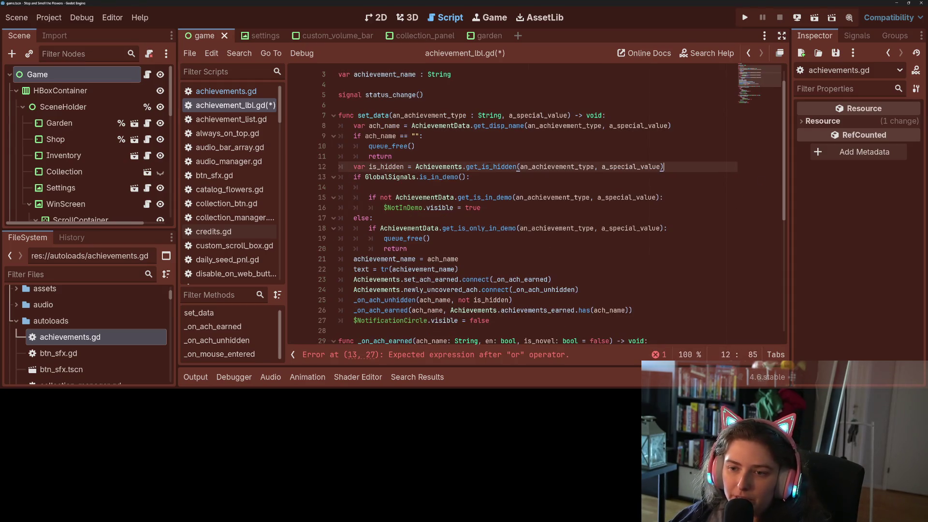
{"action": "left_click", "coordinate": [489, 166]}
{"action": "left_click", "coordinate": [488, 166], "text": "ctrl"}
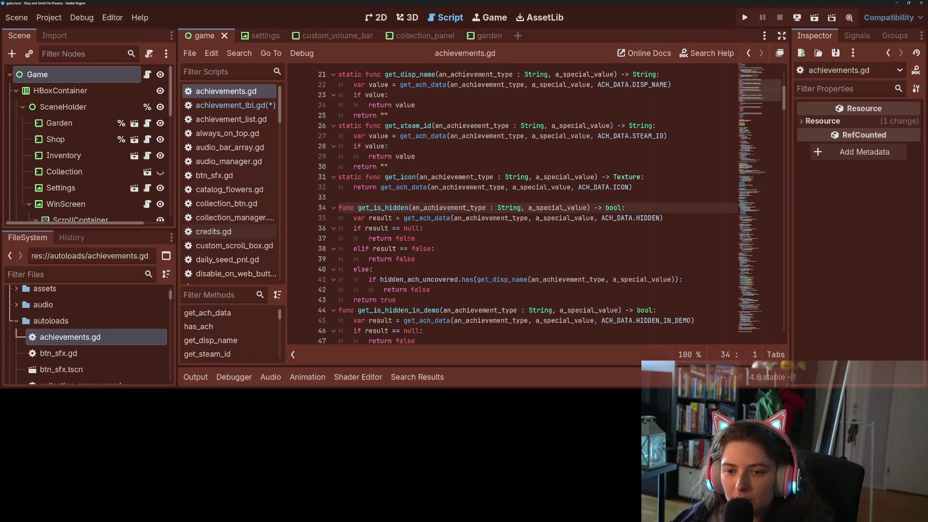
In get_is_hidden, add a line after the result assignment declaring var is_demo_hidden with the pasted in-demo condition
{"action": "left_click", "coordinate": [435, 218]}
{"action": "double_click", "coordinate": [380, 218]}
{"action": "double_click", "coordinate": [406, 238]}
{"action": "left_click", "coordinate": [399, 259]}
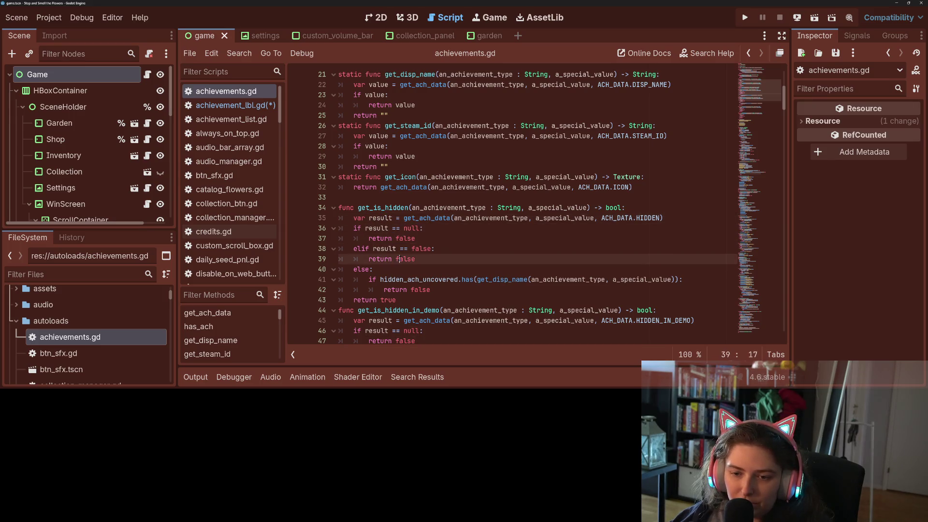
{"action": "scroll", "coordinate": [400, 259], "scroll_direction": "down", "scroll_amount": 1}
{"action": "left_click", "coordinate": [425, 198]}
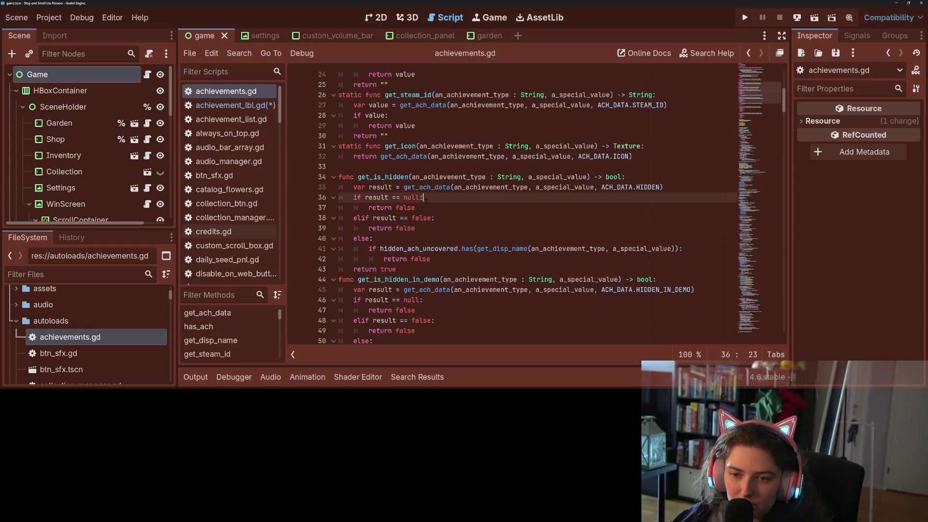
{"action": "left_click", "coordinate": [686, 187]}
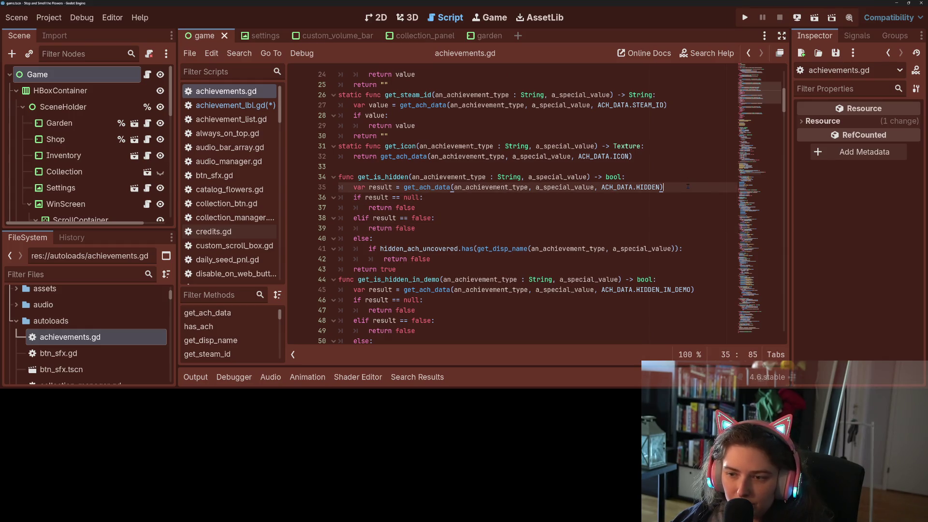
{"action": "key", "text": "Return"}
{"action": "type", "text": "var is_dem"}
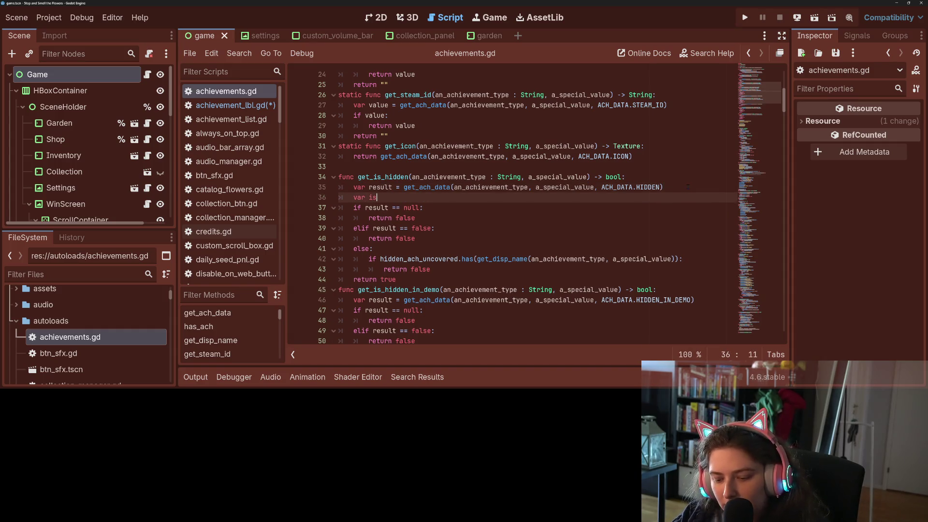
{"action": "type", "text": "o_hidden ="}
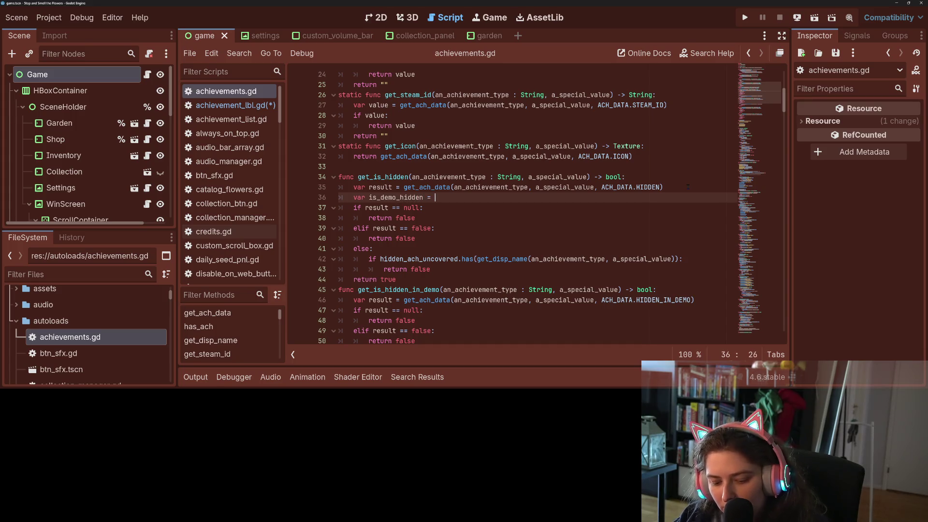
{"action": "key", "text": "ctrl+v"}
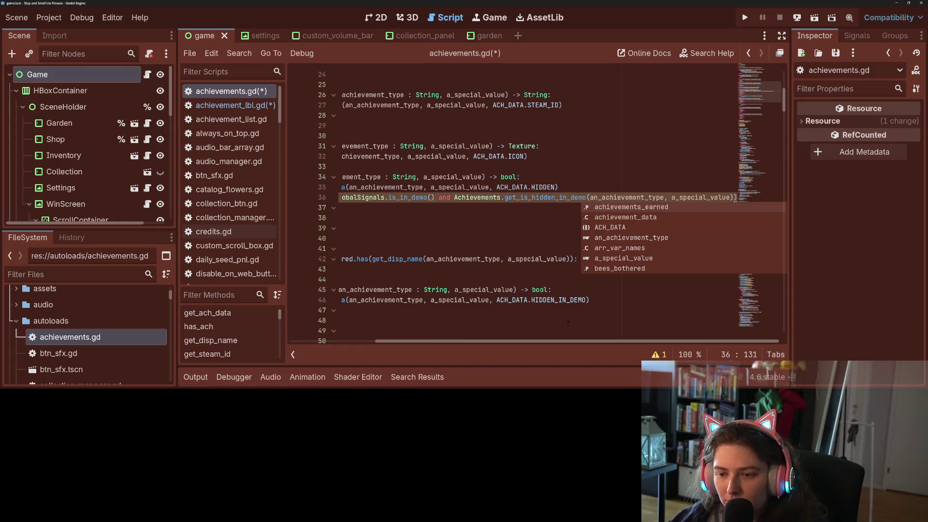
Tidy the is_demo_hidden line by removing the stray parentheses and the redundant Achievements. prefix
{"action": "scroll", "coordinate": [417, 333], "scroll_direction": "left", "scroll_amount": 5}
{"action": "left_click", "coordinate": [437, 198]}
{"action": "key", "text": "BackSpace"}
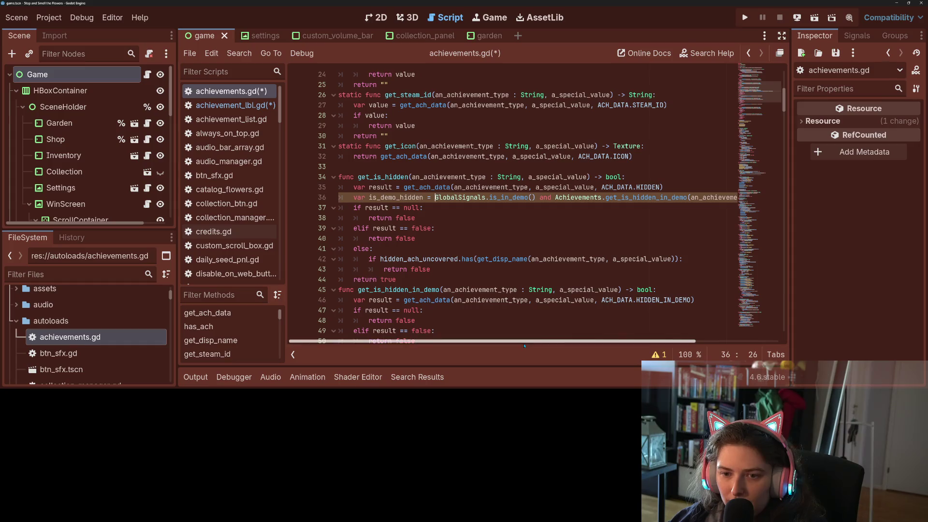
{"action": "scroll", "coordinate": [521, 356], "scroll_direction": "right", "scroll_amount": 5}
{"action": "left_click", "coordinate": [734, 198]}
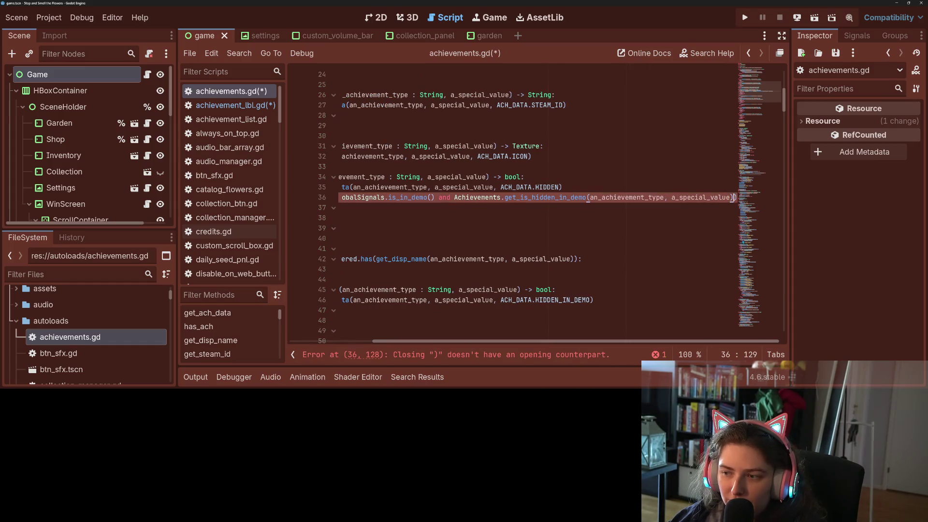
{"action": "key", "text": "BackSpace"}
{"action": "left_click_drag", "start_coordinate": [617, 345], "coordinate": [570, 344]}
{"action": "left_click_drag", "start_coordinate": [519, 198], "coordinate": [568, 198]}
{"action": "key", "text": "BackSpace"}
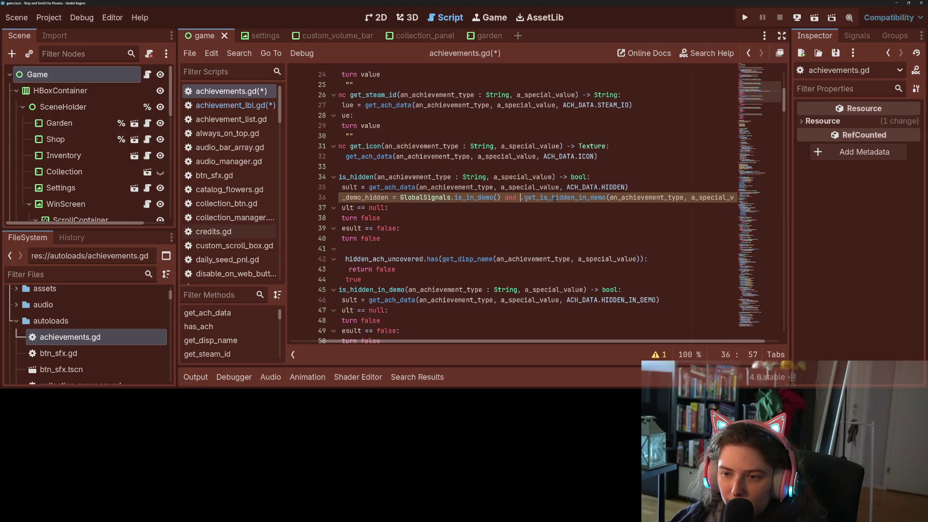
{"action": "left_click_drag", "start_coordinate": [585, 342], "coordinate": [463, 350]}
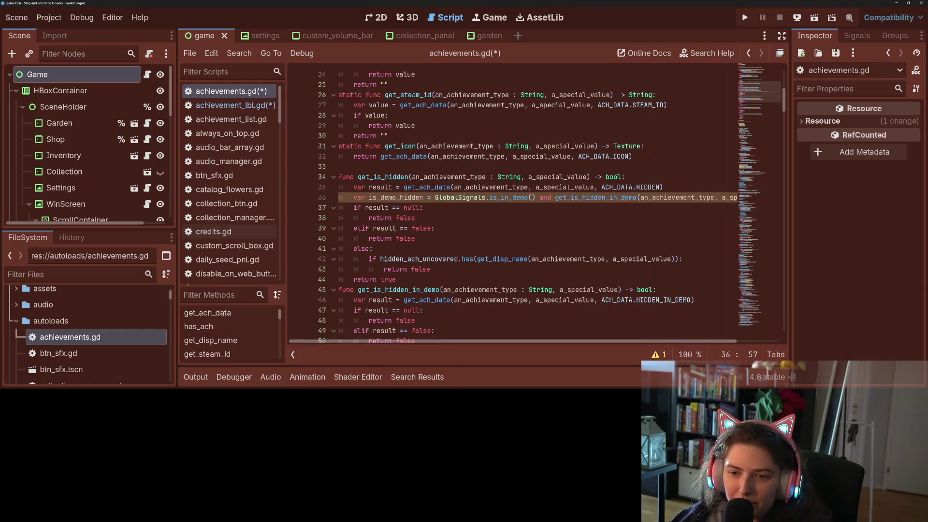
{"action": "double_click", "coordinate": [457, 197]}
{"action": "double_click", "coordinate": [491, 198]}
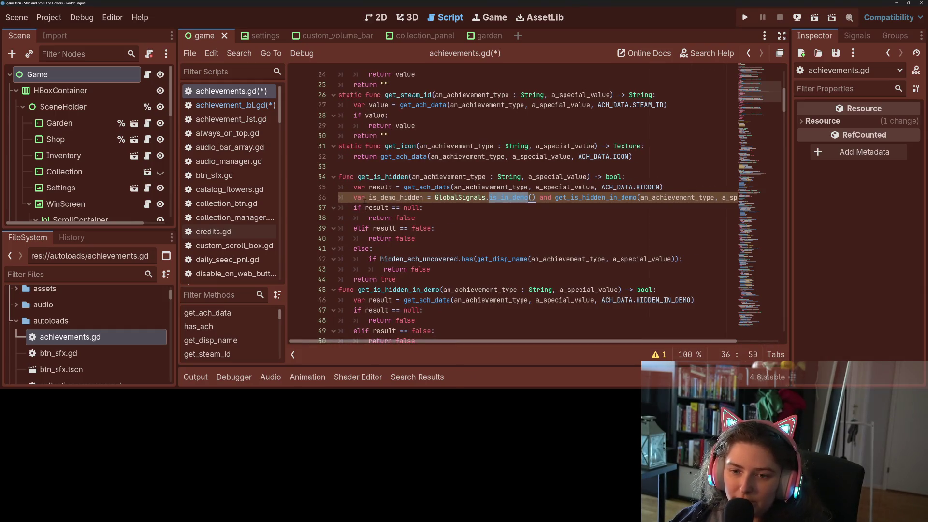
{"action": "double_click", "coordinate": [395, 197]}
{"action": "key", "text": "ctrl+c"}
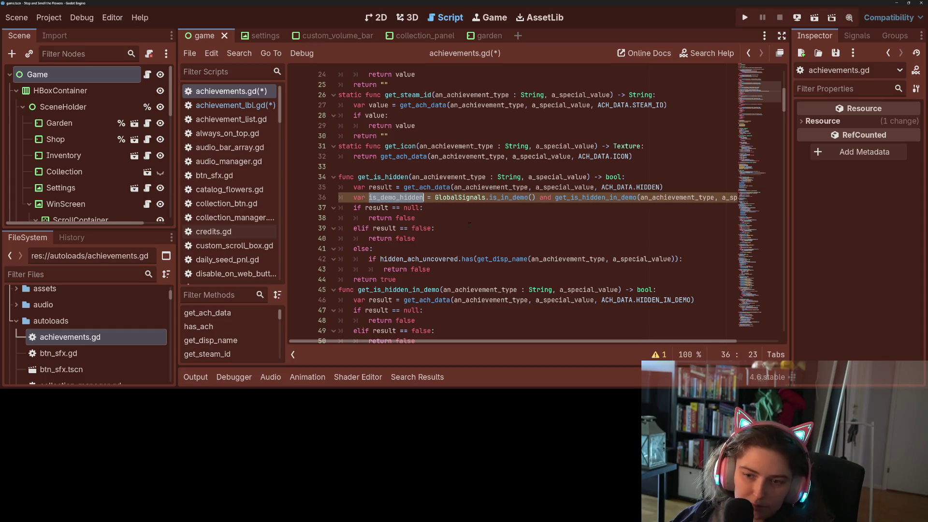
Replace the false returned in the null, elif and uncovered branches with is_demo_hidden
{"action": "double_click", "coordinate": [405, 218]}
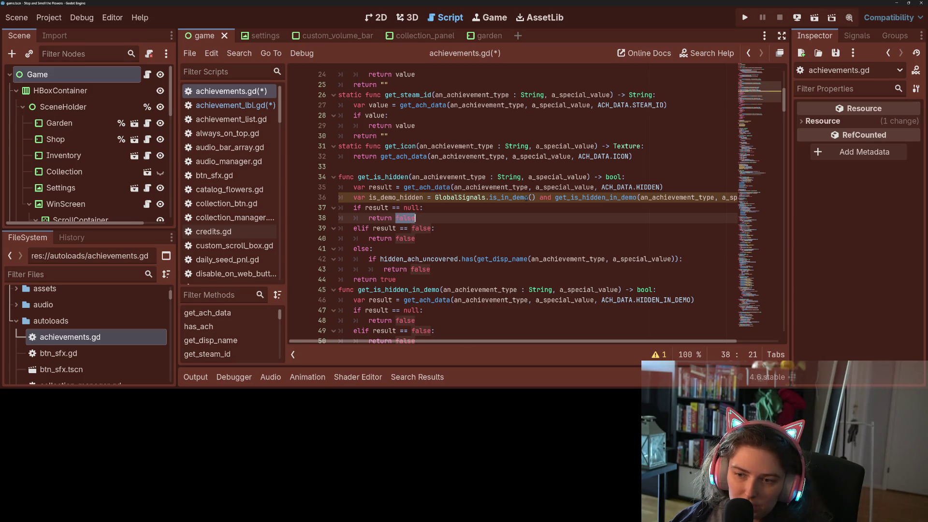
{"action": "mouse_move", "coordinate": [526, 198]}
{"action": "type", "text": "is_demo_hidden"}
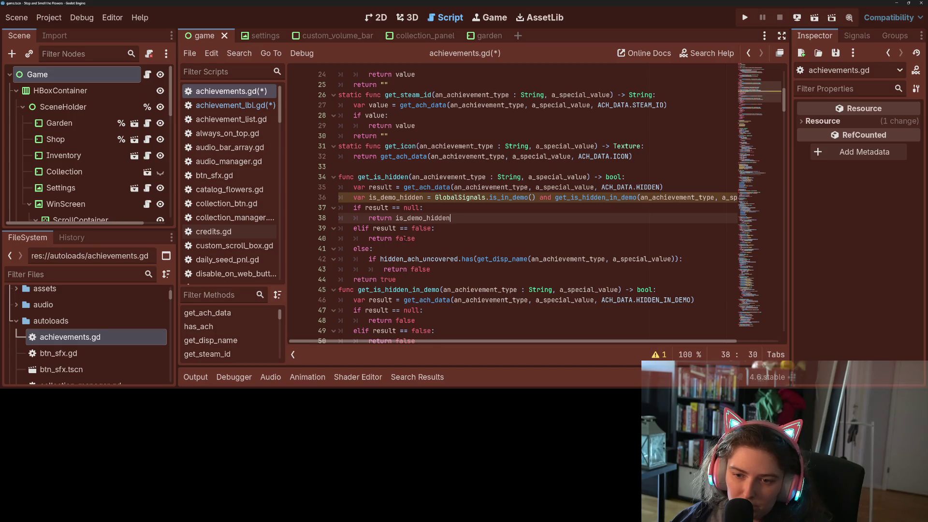
{"action": "double_click", "coordinate": [405, 238]}
{"action": "key", "text": "ctrl+v"}
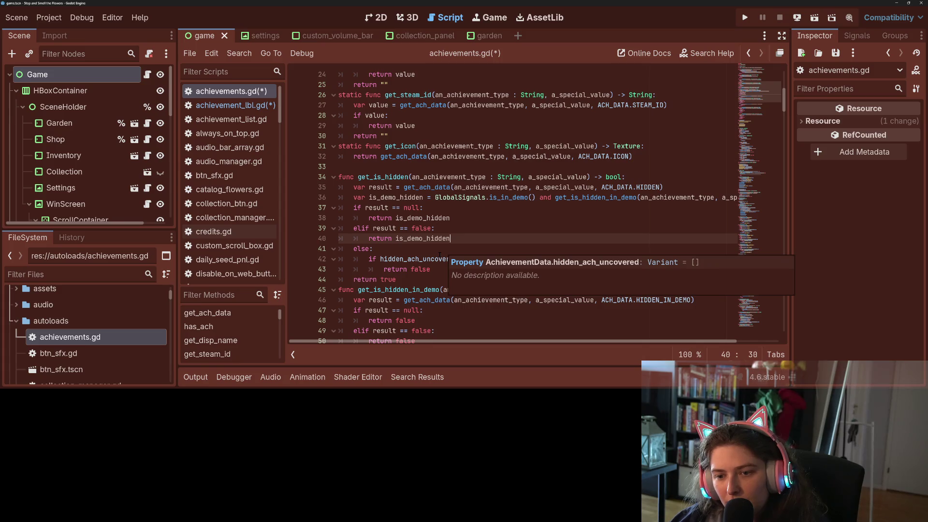
{"action": "left_click", "coordinate": [404, 259]}
{"action": "double_click", "coordinate": [419, 269]}
{"action": "key", "text": "ctrl+v"}
Save achievements.gd with the is_demo_hidden fallback in place
{"action": "key", "text": "ctrl+s"}
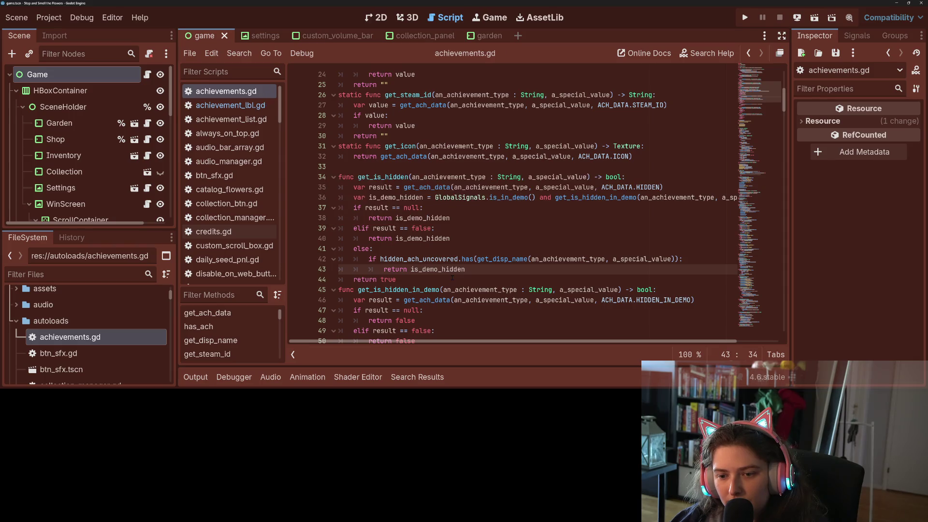
{"action": "left_click", "coordinate": [452, 277]}
{"action": "key", "text": "ctrl+s"}
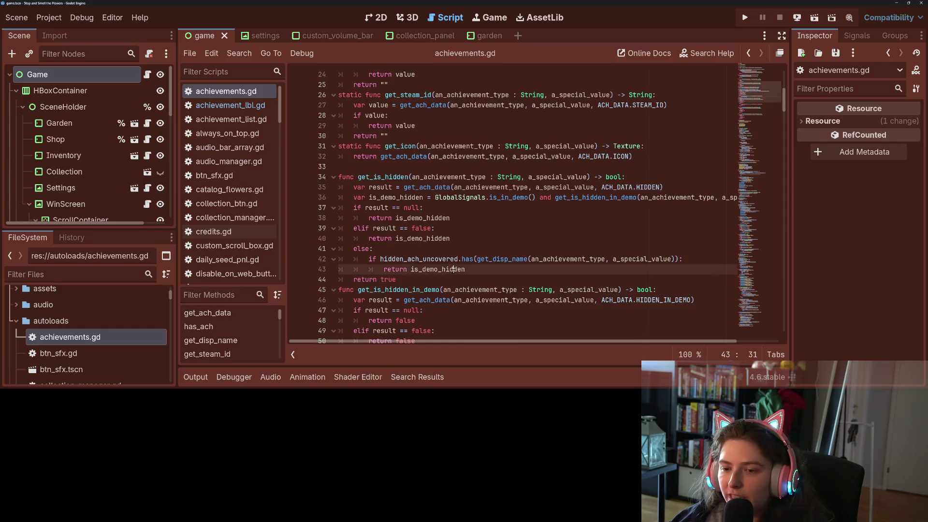
{"action": "double_click", "coordinate": [452, 269]}
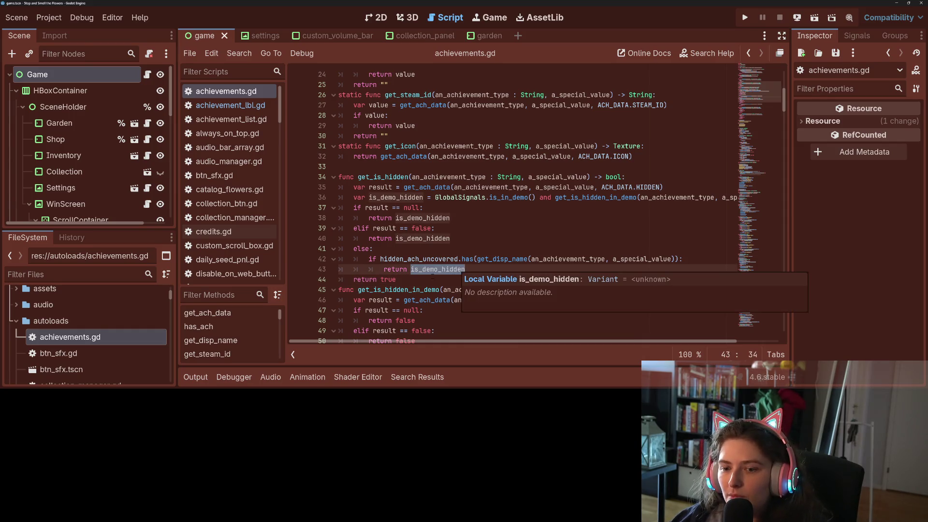
{"action": "left_click", "coordinate": [393, 279]}
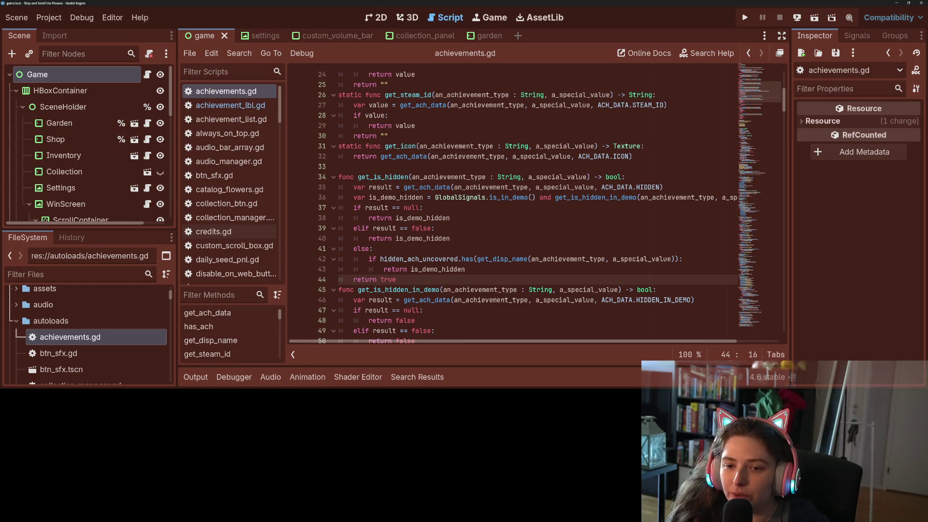
{"action": "left_click", "coordinate": [230, 104]}
Move the get_is_hidden call from line 12 into the _on_ach_unhidden call, replacing is_hidden
{"action": "left_click", "coordinate": [485, 228]}
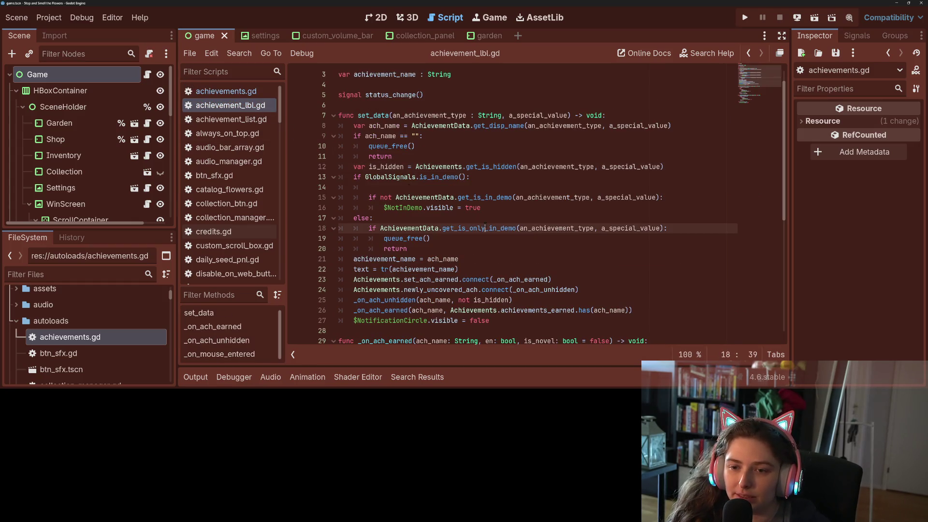
{"action": "left_click", "coordinate": [405, 187]}
{"action": "key", "text": "BackSpace"}
{"action": "key", "text": "BackSpace"}
{"action": "double_click", "coordinate": [386, 166]}
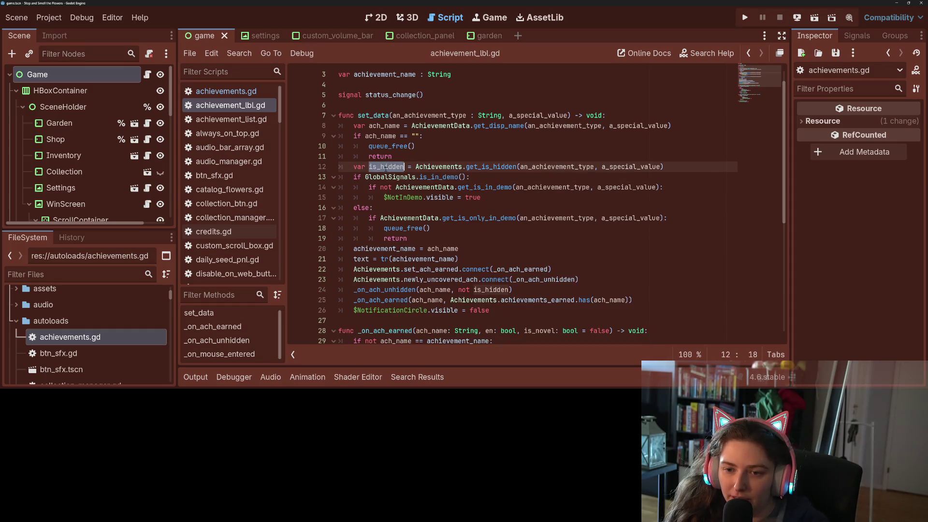
{"action": "left_click_drag", "start_coordinate": [416, 167], "coordinate": [663, 167]}
{"action": "key", "text": "ctrl+c"}
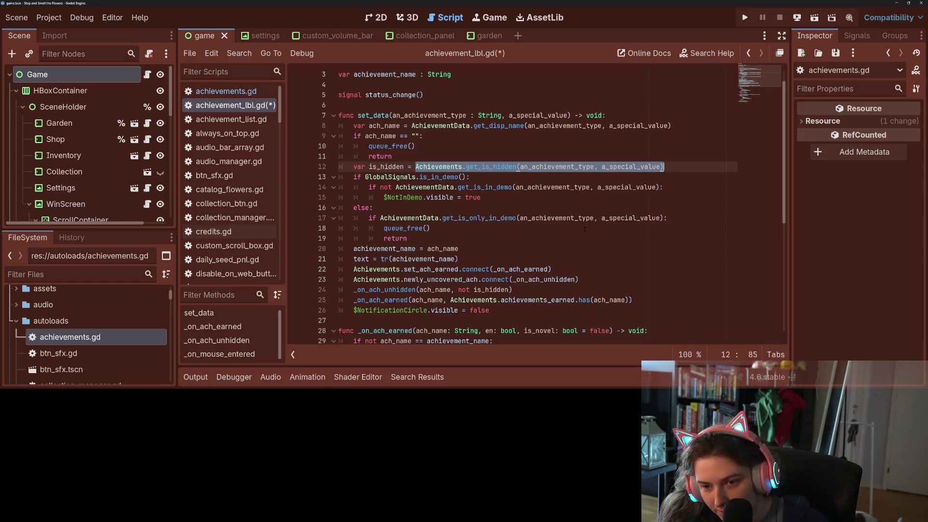
{"action": "key", "text": "BackSpace"}
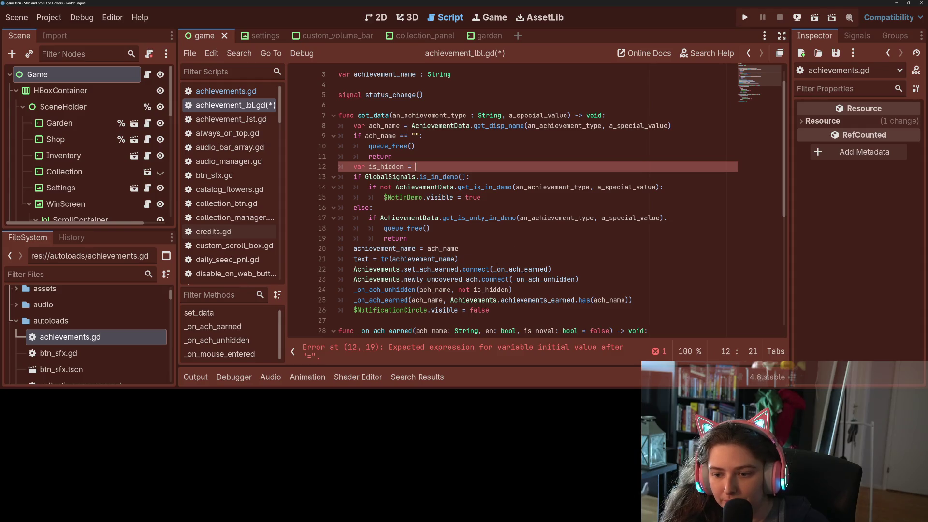
{"action": "double_click", "coordinate": [390, 167]}
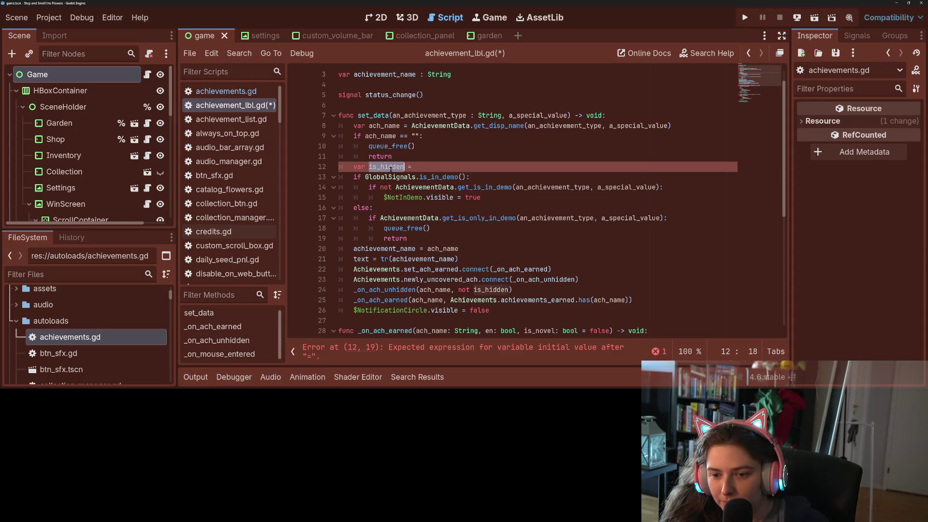
{"action": "double_click", "coordinate": [492, 290]}
{"action": "key", "text": "ctrl+v"}
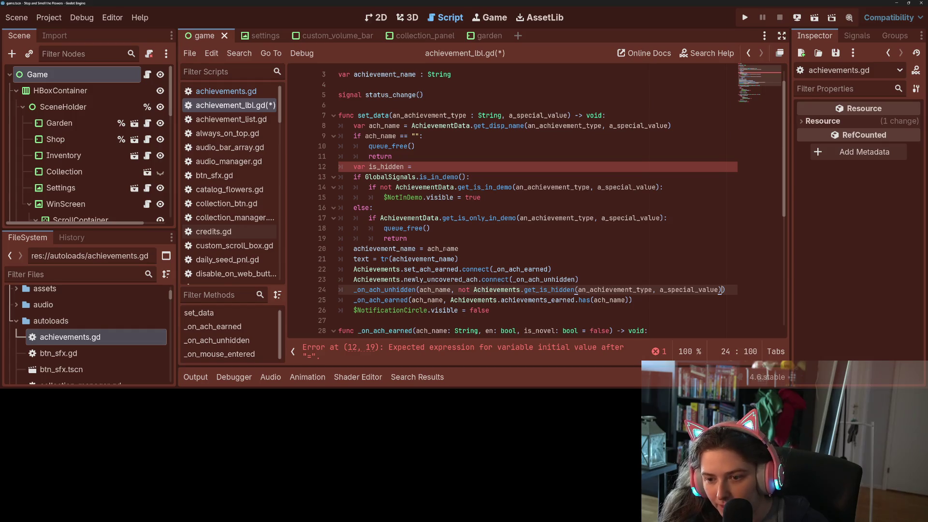
Delete the leftover var is_hidden line, save achievement_lbl.gd, and return to achievements.gd
{"action": "left_click", "coordinate": [415, 167]}
{"action": "key", "text": "ctrl+shift+k"}
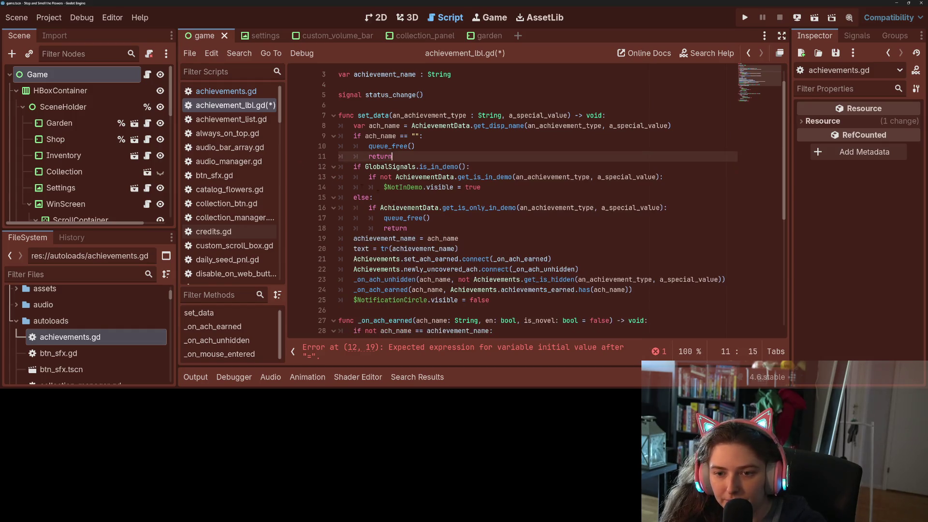
{"action": "left_click", "coordinate": [531, 299]}
{"action": "key", "text": "ctrl+s"}
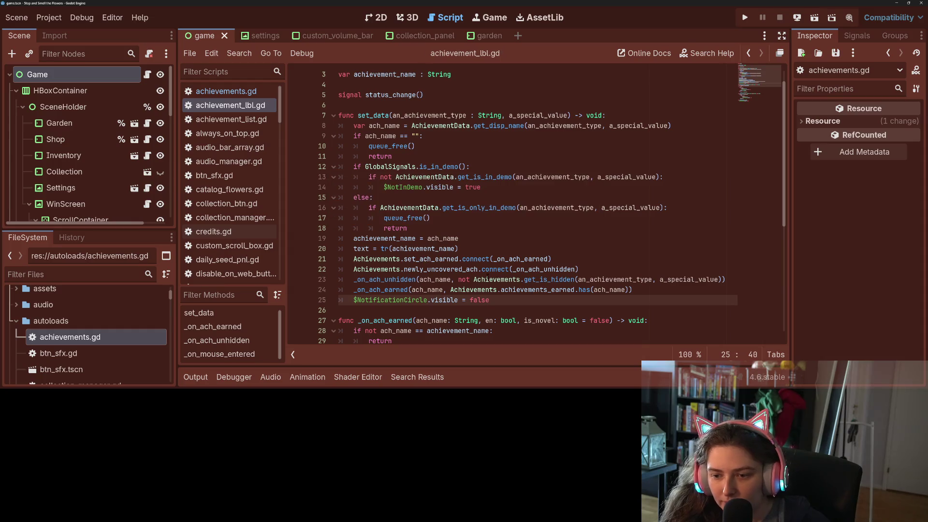
{"action": "left_click", "coordinate": [474, 279]}
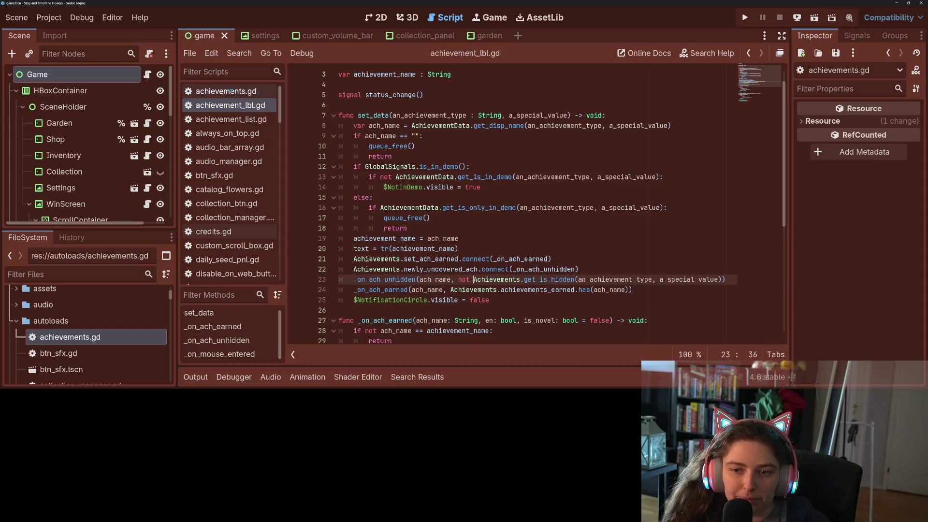
{"action": "left_click", "coordinate": [233, 90]}
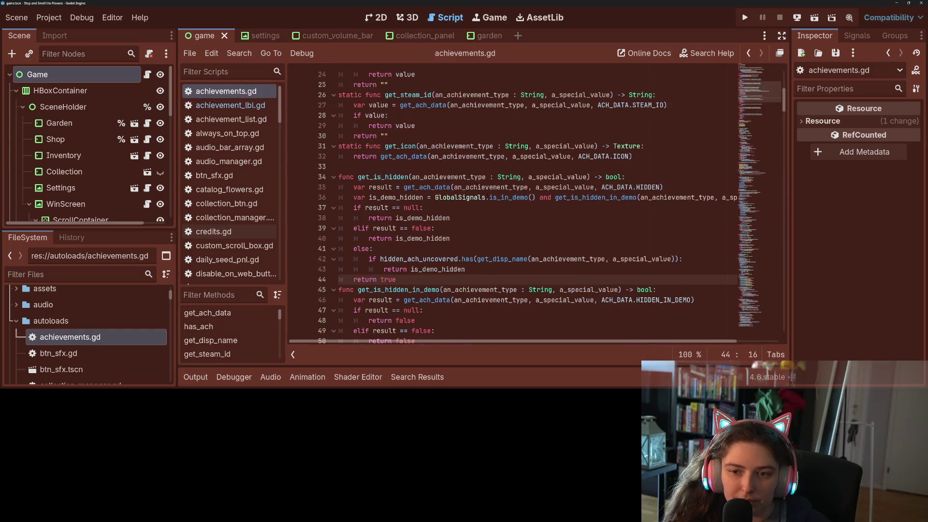
Scroll achievements.gd down to _on_uncover_hidden_ach and place the caret at the end of its signature
{"action": "scroll", "coordinate": [549, 208], "scroll_direction": "up", "scroll_amount": 7}
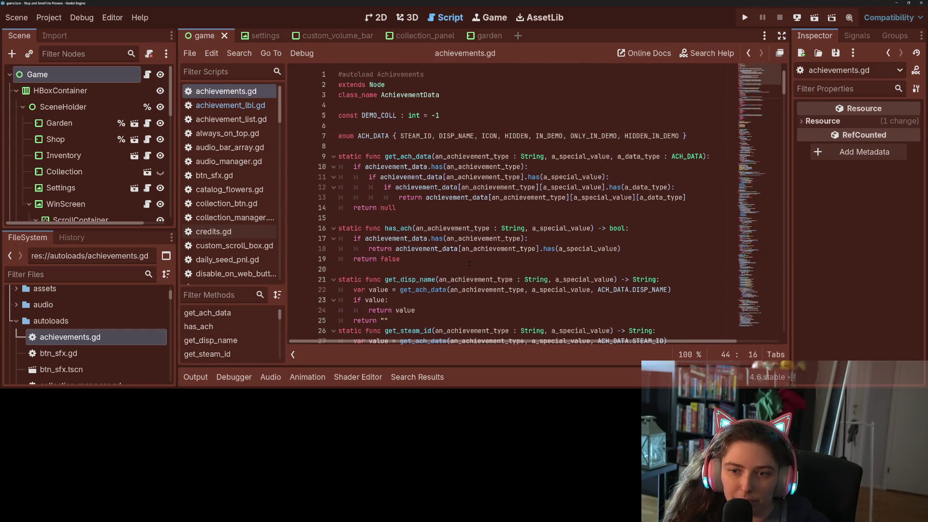
{"action": "scroll", "coordinate": [468, 263], "scroll_direction": "down", "scroll_amount": 10}
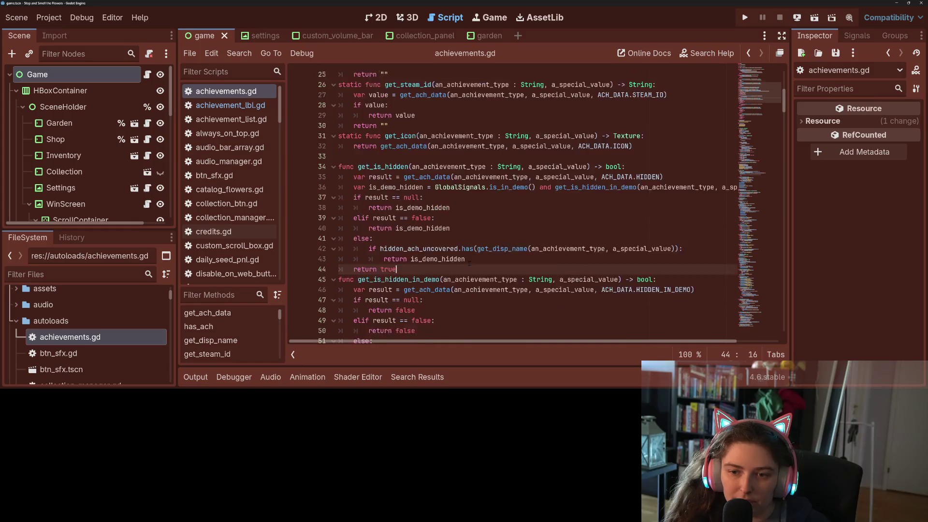
{"action": "scroll", "coordinate": [469, 262], "scroll_direction": "down", "scroll_amount": 12}
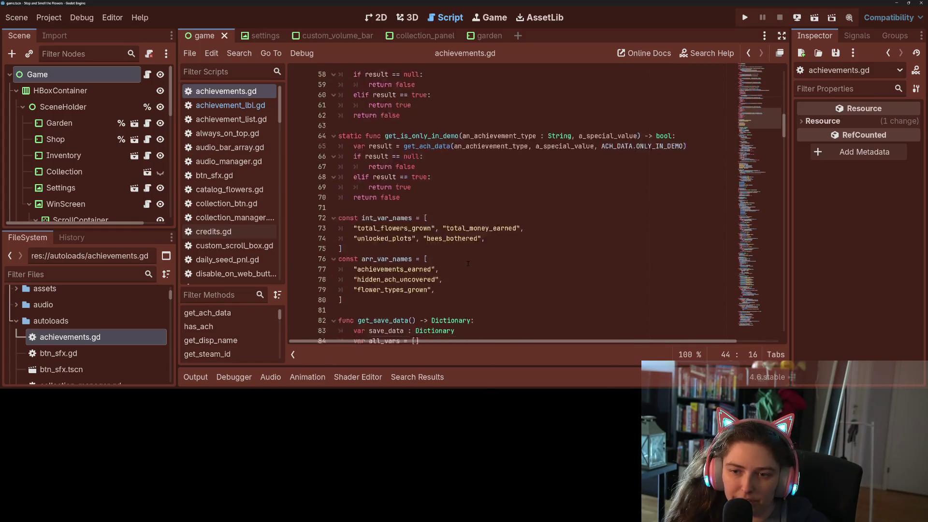
{"action": "scroll", "coordinate": [468, 261], "scroll_direction": "down", "scroll_amount": 14}
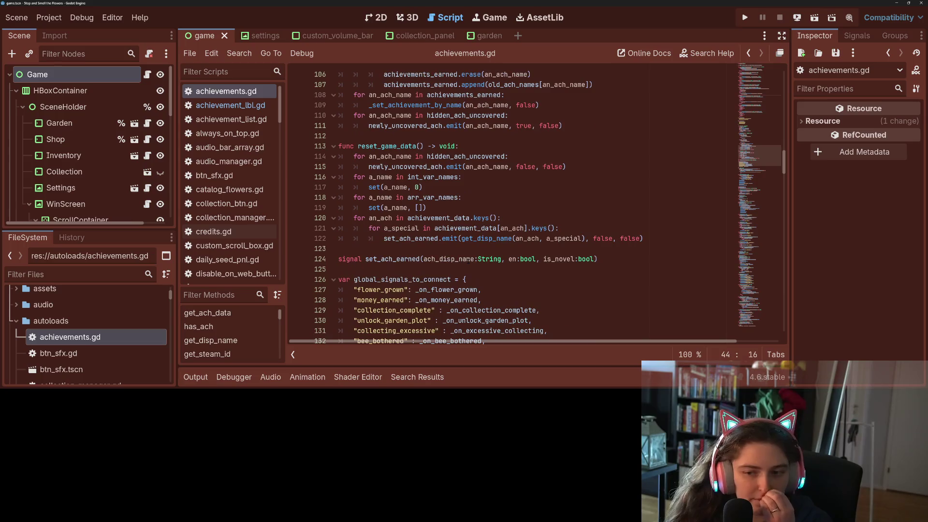
{"action": "scroll", "coordinate": [468, 261], "scroll_direction": "down", "scroll_amount": 12}
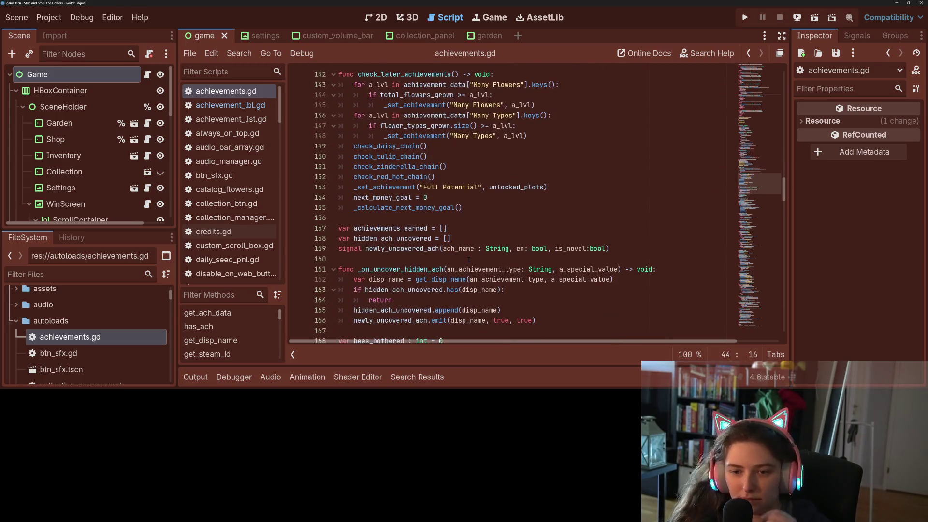
{"action": "left_click", "coordinate": [420, 166]}
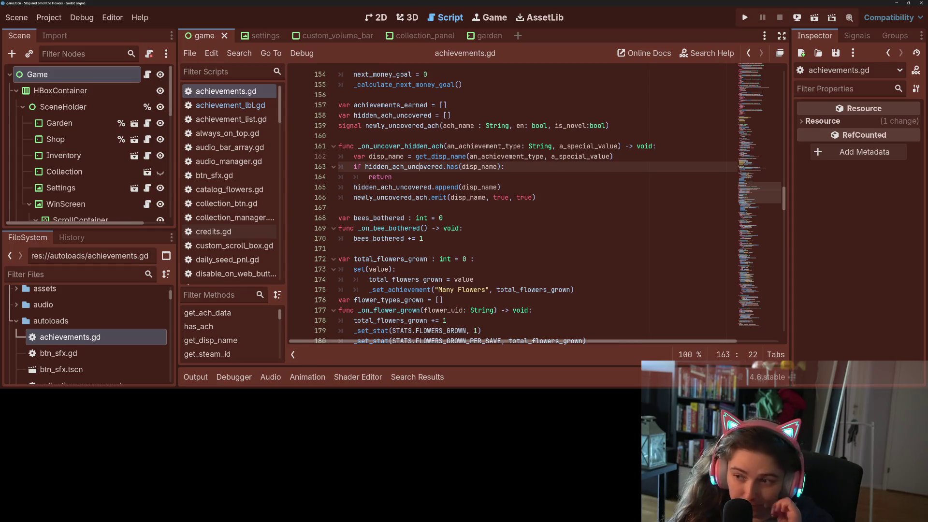
{"action": "left_click", "coordinate": [670, 146]}
Insert 'if get_is_hidden(an_achievement_type, a_special_value)' at the top of _on_uncover_hidden_ach
{"action": "key", "text": "Return"}
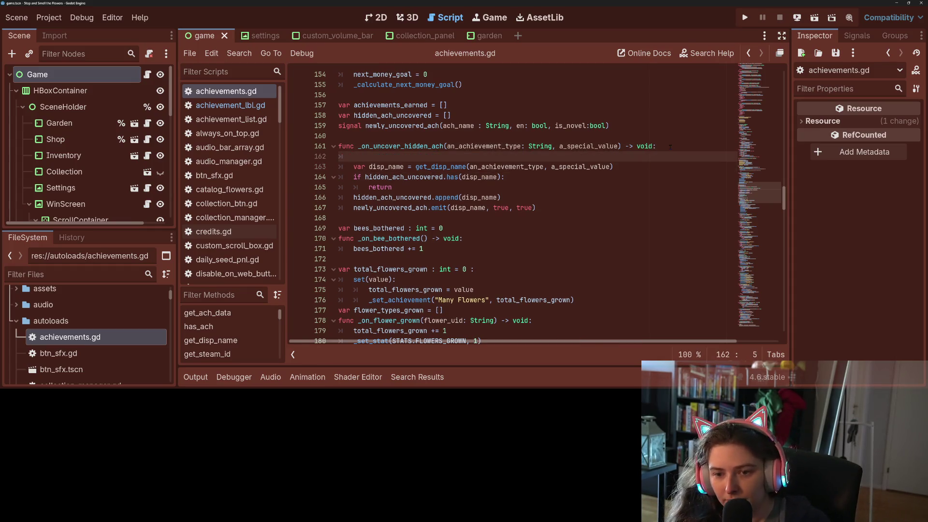
{"action": "type", "text": "if"}
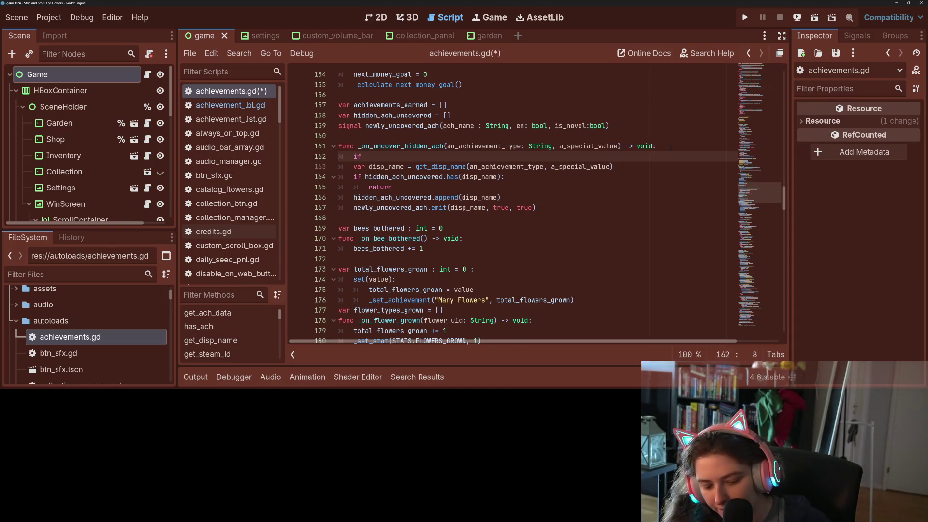
{"action": "key", "text": "super+v"}
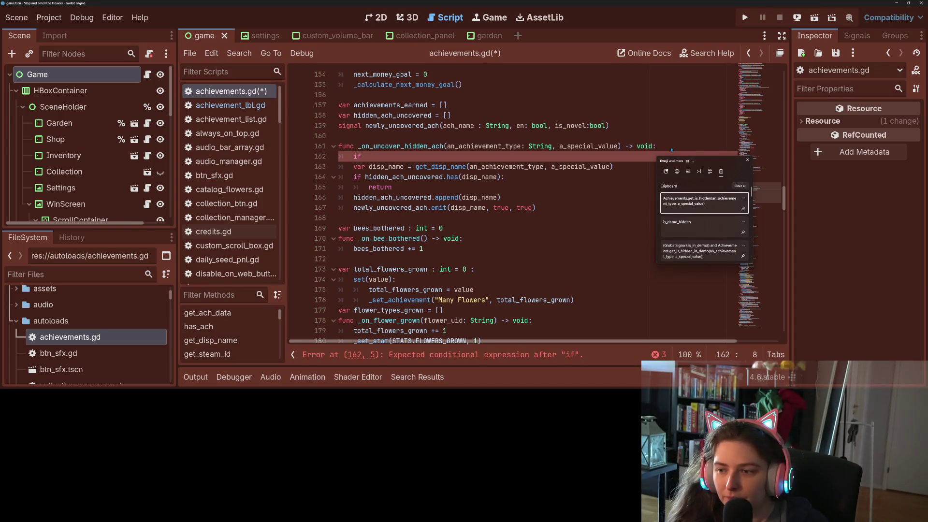
{"action": "key", "text": "Return"}
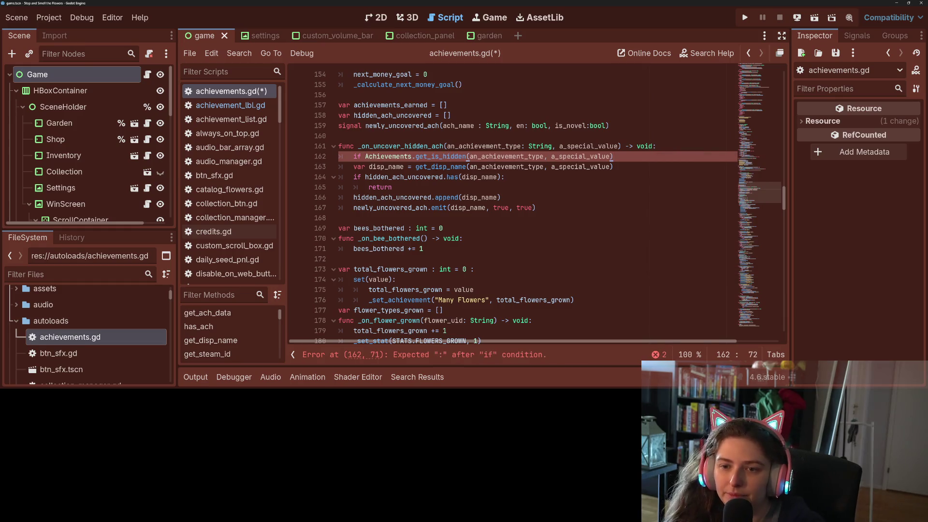
{"action": "double_click", "coordinate": [389, 156]}
{"action": "key", "text": "BackSpace"}
{"action": "key", "text": "Delete"}
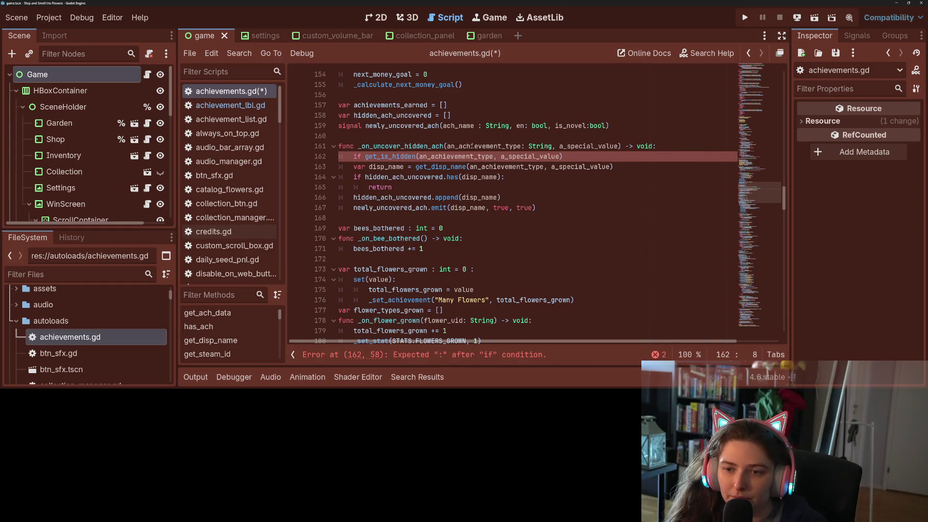
{"action": "double_click", "coordinate": [472, 146]}
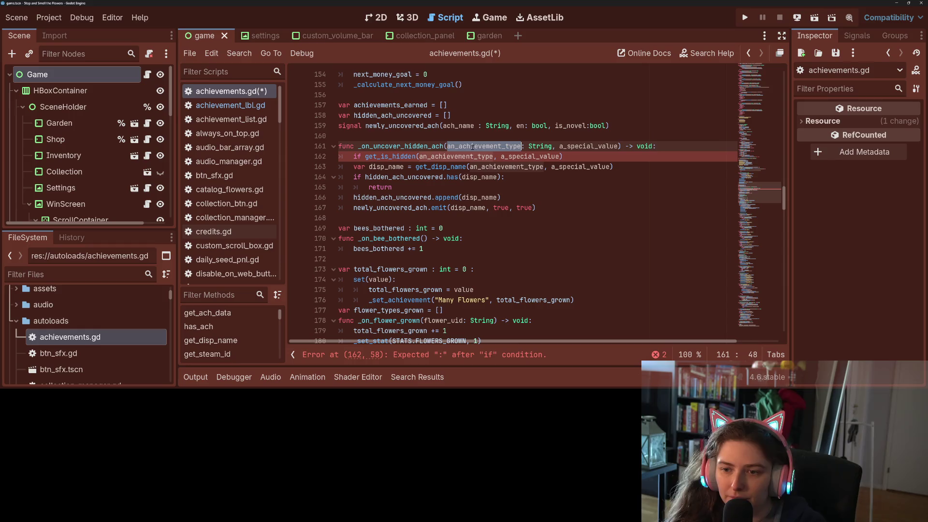
{"action": "double_click", "coordinate": [592, 146]}
Make the guard 'if not get_is_hidden(...): return', save, and run the game with F5
{"action": "left_click", "coordinate": [509, 156]}
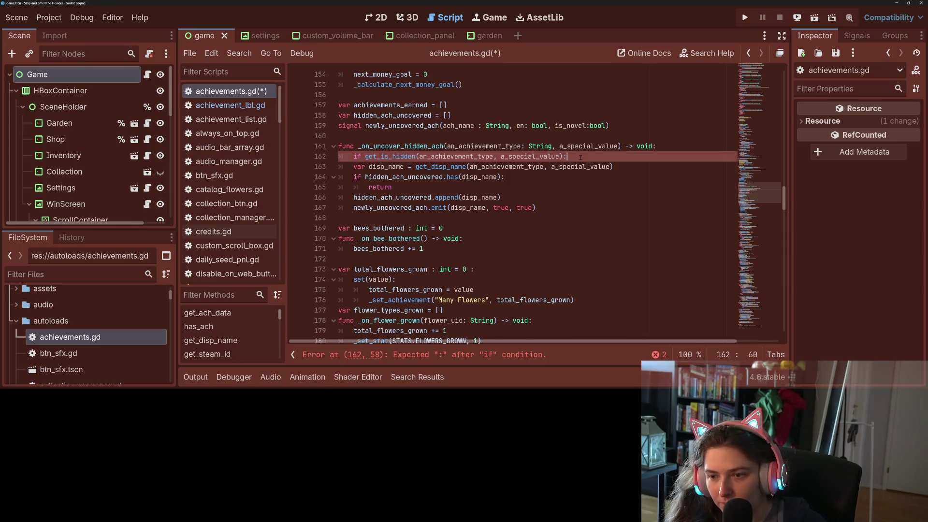
{"action": "key", "text": "Return"}
{"action": "type", "text": "return"}
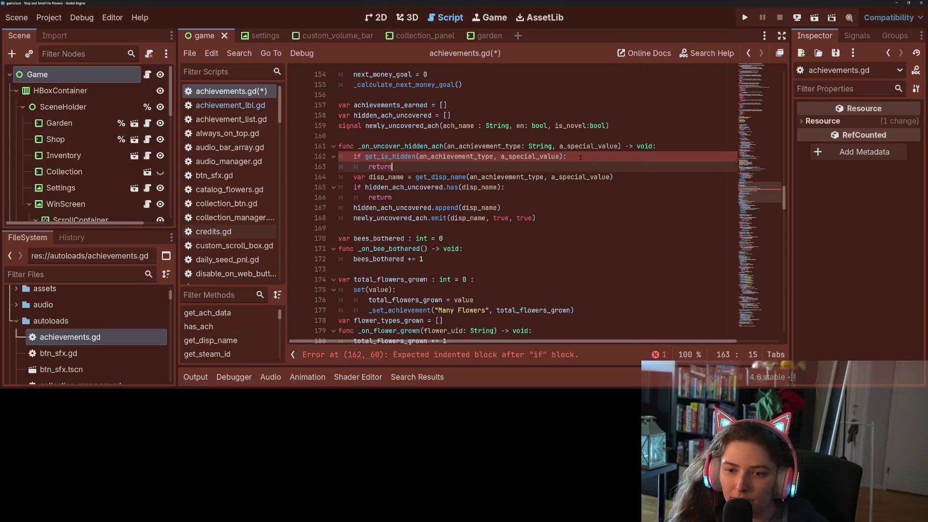
{"action": "left_click", "coordinate": [366, 156]}
{"action": "type", "text": "not"}
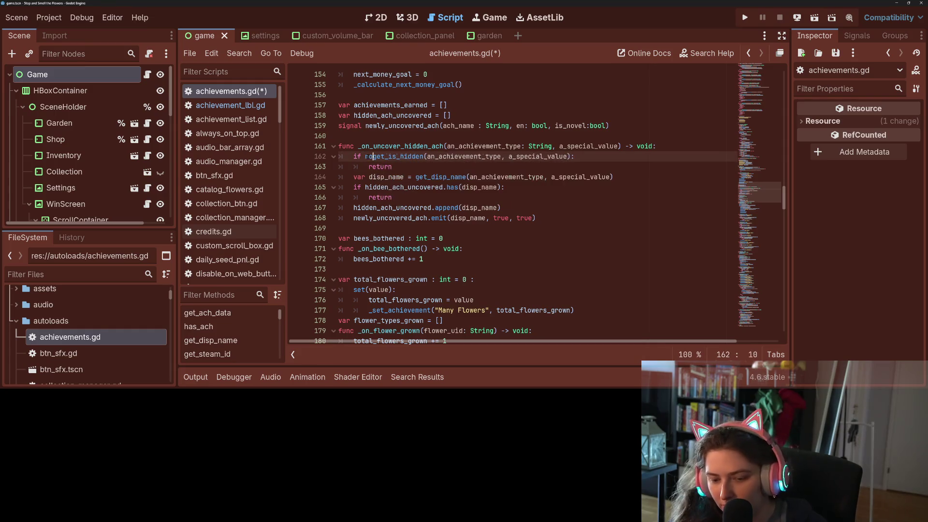
{"action": "key", "text": "ctrl+s"}
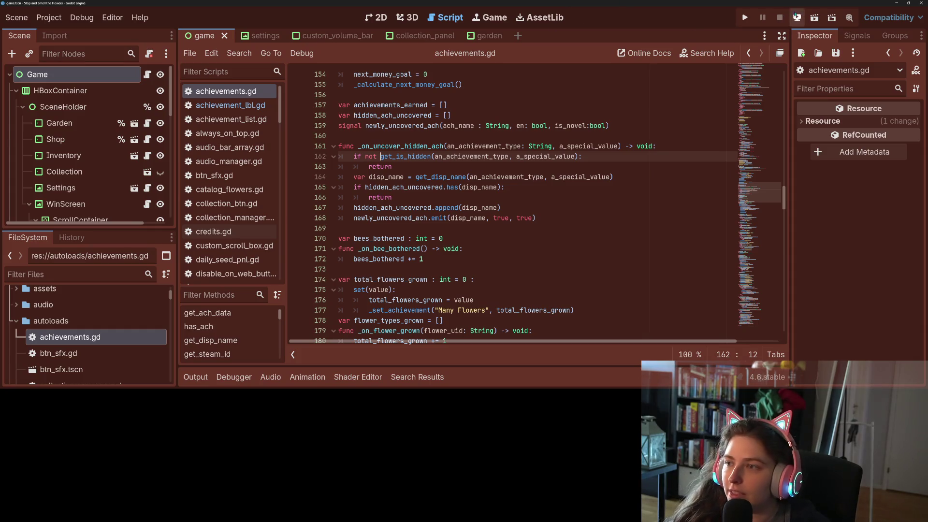
{"action": "key", "text": "F5"}
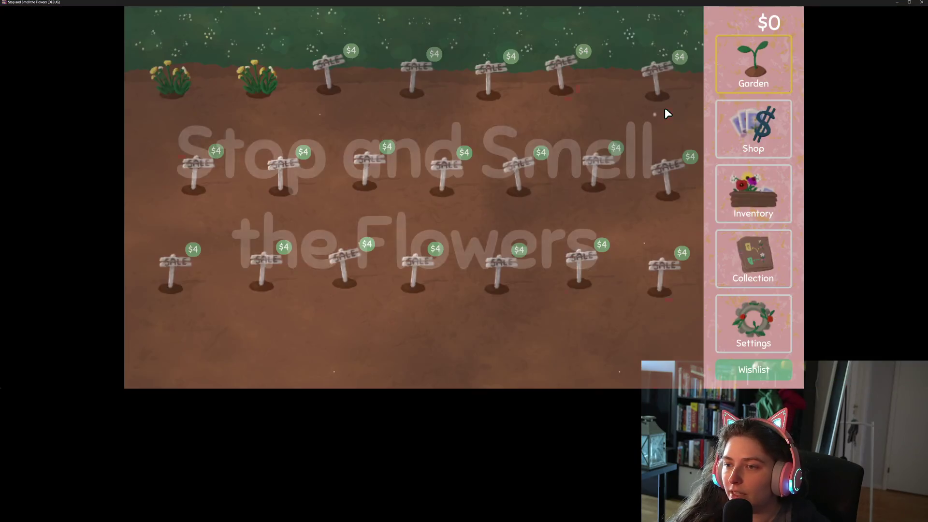
Reset the game data, view the Collection's Achievements list, and grant money with the m cheat key
{"action": "left_click", "coordinate": [731, 299]}
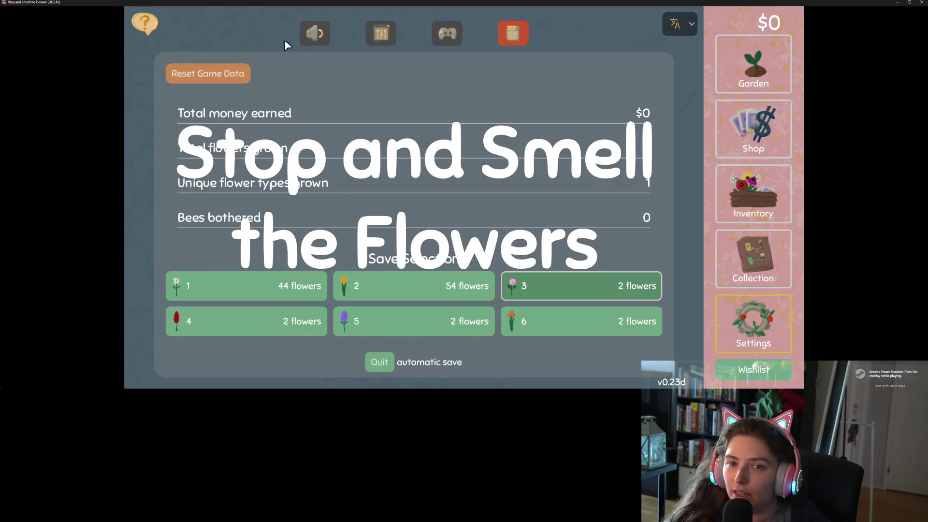
{"action": "left_click", "coordinate": [207, 74]}
{"action": "left_click", "coordinate": [368, 75]}
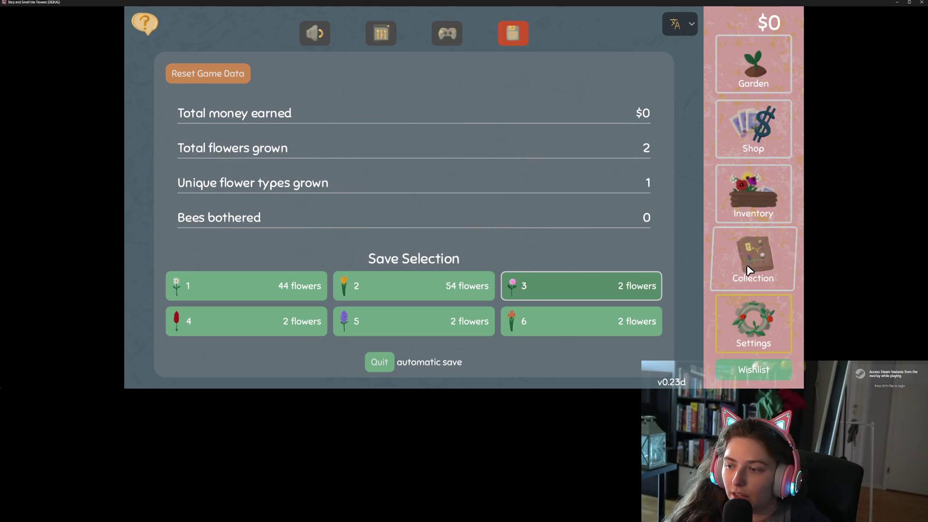
{"action": "left_click", "coordinate": [746, 261]}
{"action": "left_click", "coordinate": [649, 31]}
{"action": "scroll", "coordinate": [513, 241], "scroll_direction": "down", "scroll_amount": 10}
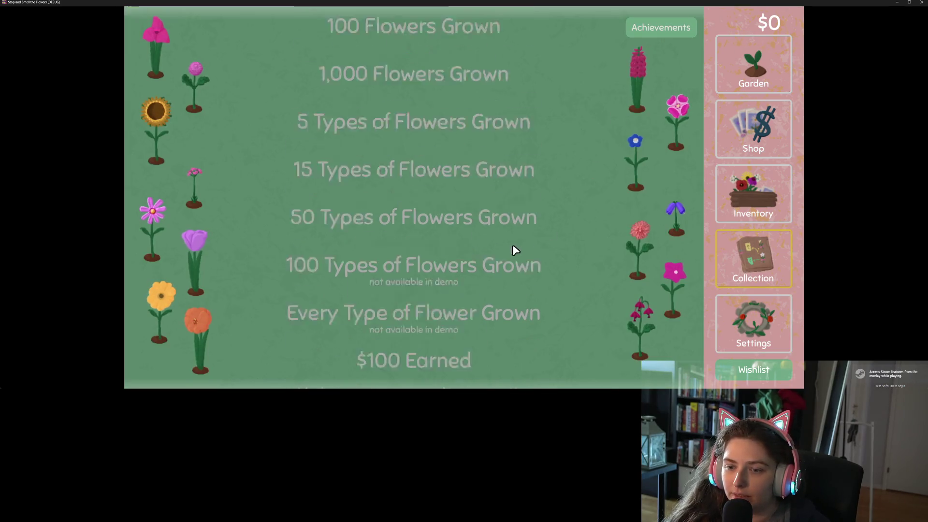
{"action": "scroll", "coordinate": [530, 243], "scroll_direction": "up", "scroll_amount": 3}
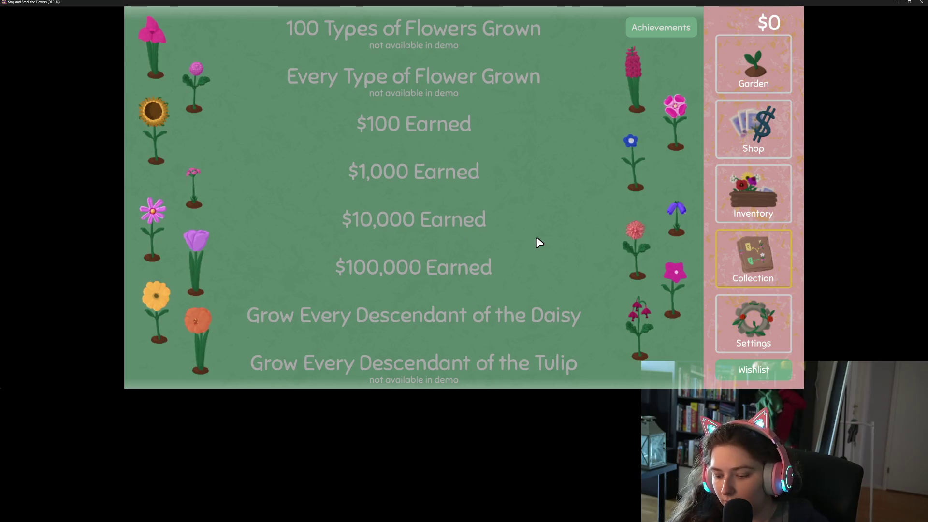
{"action": "key", "text": "m"}
{"action": "key", "text": "m"}
{"action": "key", "text": "m"}
{"action": "key", "text": "m"}
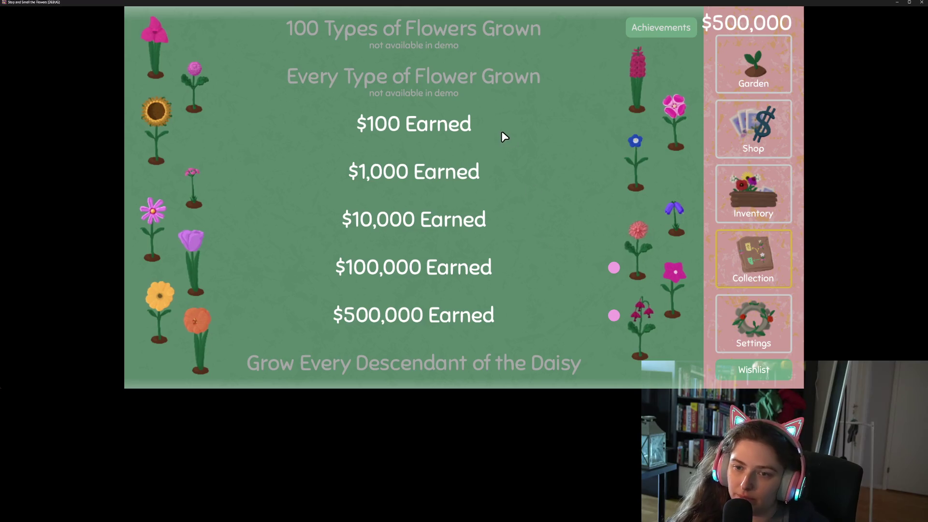
Load save slot 5, recheck the Achievements list for notification dots, and return to Settings
{"action": "left_click", "coordinate": [749, 311]}
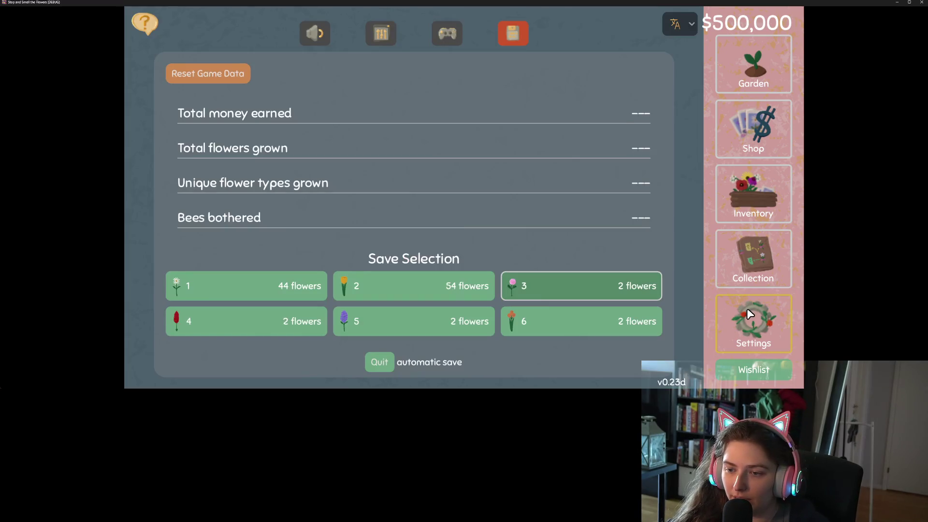
{"action": "left_click", "coordinate": [428, 321]}
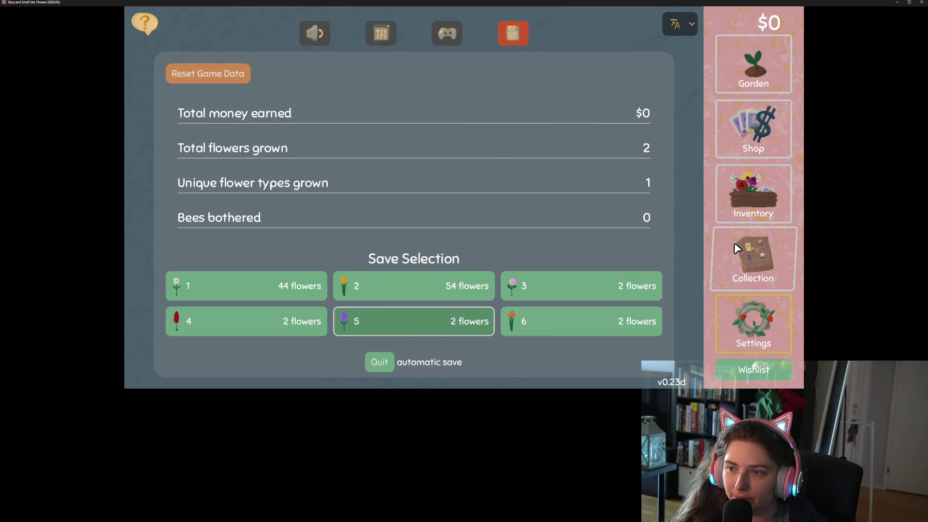
{"action": "left_click", "coordinate": [736, 248]}
{"action": "left_click", "coordinate": [649, 29]}
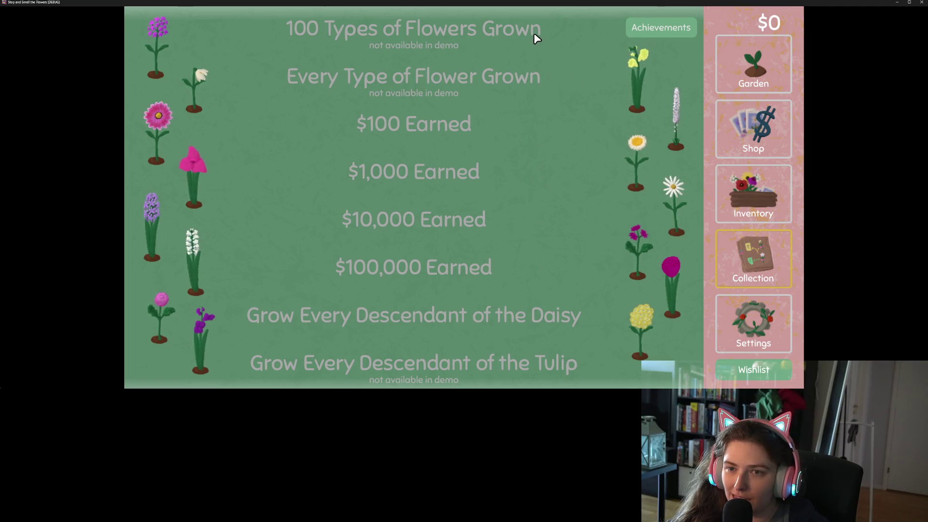
{"action": "scroll", "coordinate": [532, 156], "scroll_direction": "up", "scroll_amount": 5}
{"action": "scroll", "coordinate": [531, 155], "scroll_direction": "down", "scroll_amount": 10}
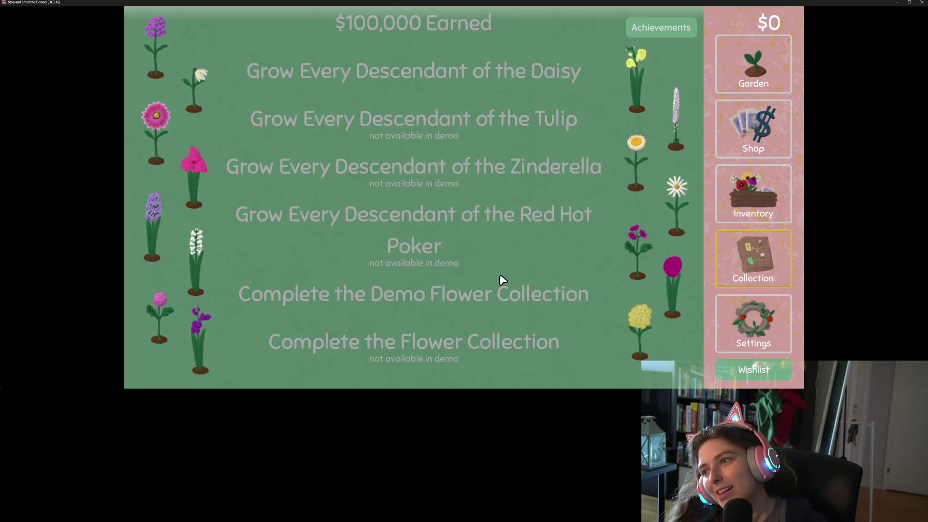
{"action": "left_click", "coordinate": [746, 311]}
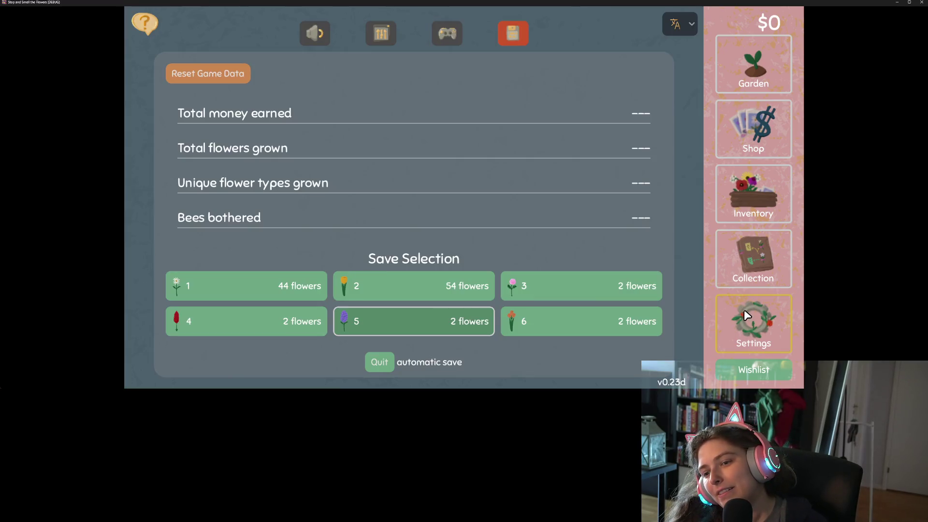
Reset the game data on save slots 6, 5, 3 and 4, then quit the game
{"action": "left_click", "coordinate": [599, 317]}
{"action": "left_click", "coordinate": [244, 73]}
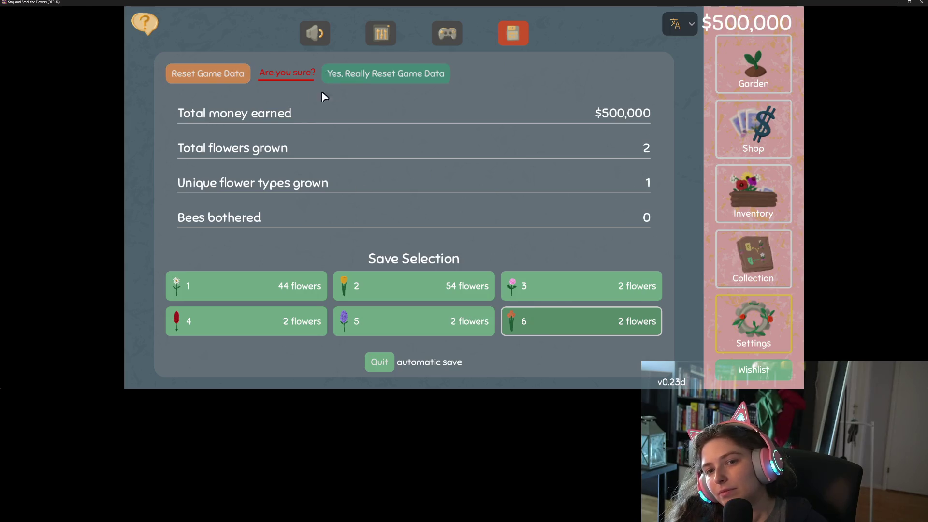
{"action": "left_click", "coordinate": [368, 76]}
{"action": "left_click", "coordinate": [419, 323]}
{"action": "left_click", "coordinate": [245, 77]}
{"action": "left_click", "coordinate": [355, 75]}
{"action": "left_click", "coordinate": [548, 279]}
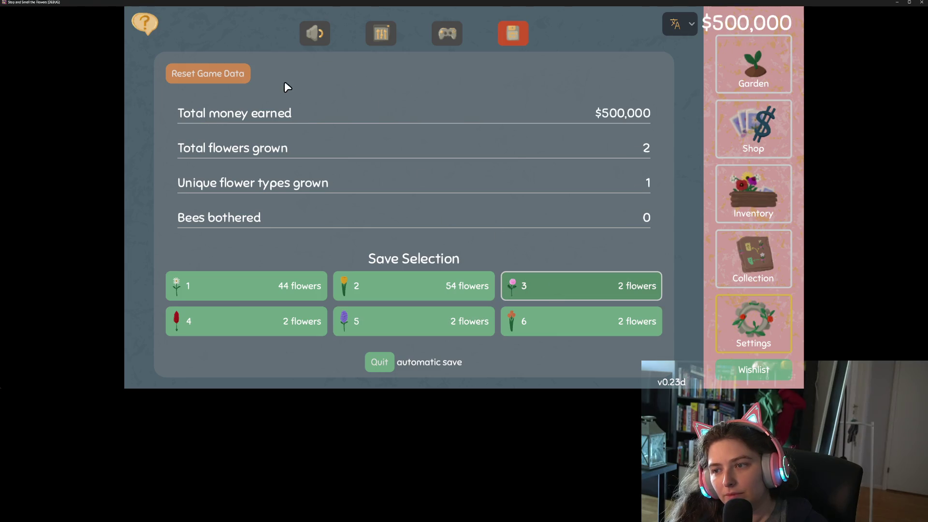
{"action": "left_click", "coordinate": [239, 77]}
{"action": "left_click", "coordinate": [334, 79]}
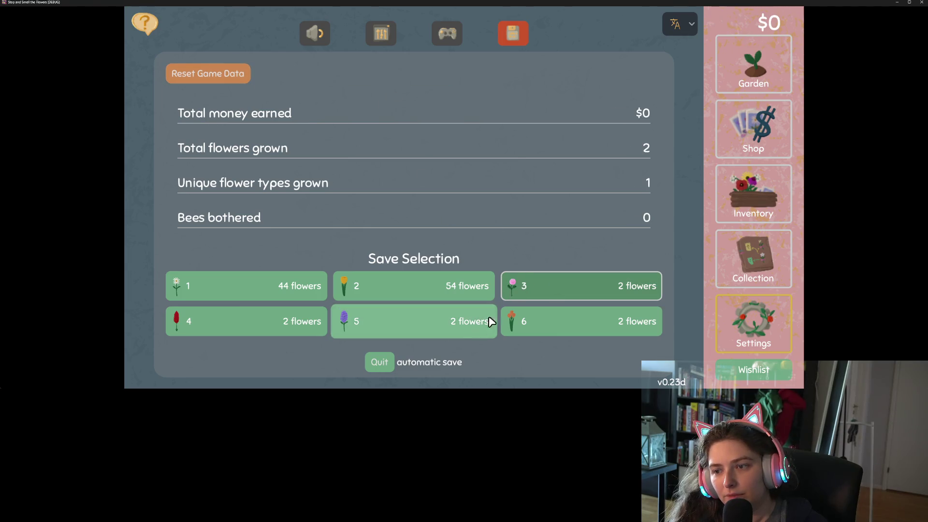
{"action": "left_click", "coordinate": [297, 319]}
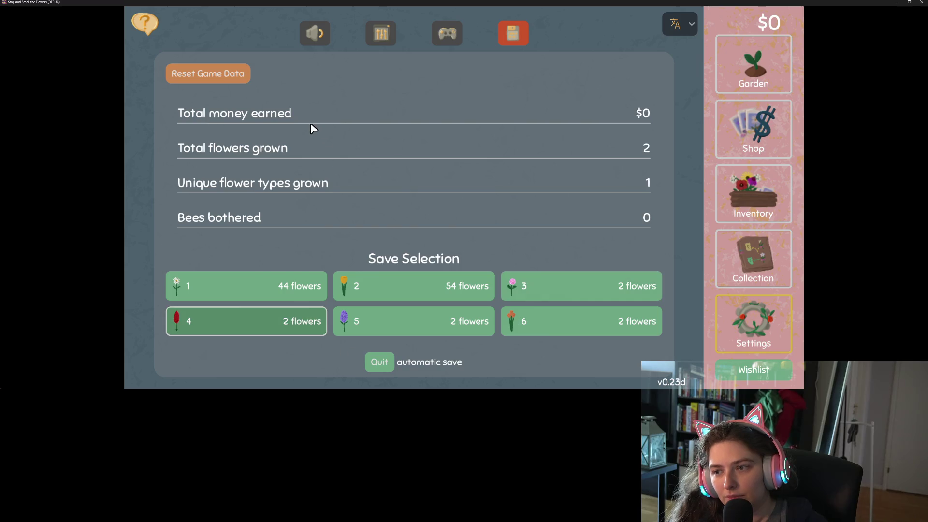
{"action": "left_click", "coordinate": [241, 75]}
{"action": "left_click", "coordinate": [357, 75]}
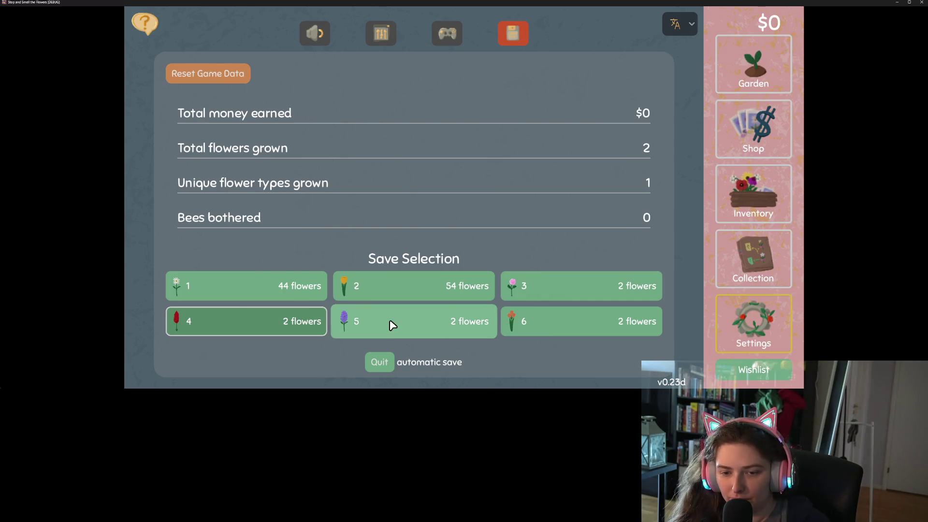
{"action": "left_click", "coordinate": [382, 362]}
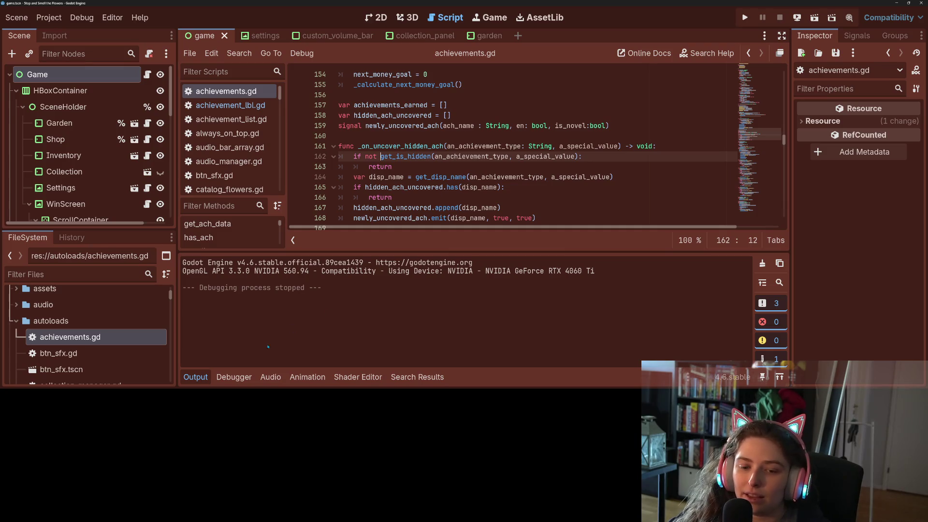
Collapse the Output panel and review the newly_uncovered_ach signal definition in achievements.gd
{"action": "left_click", "coordinate": [195, 378]}
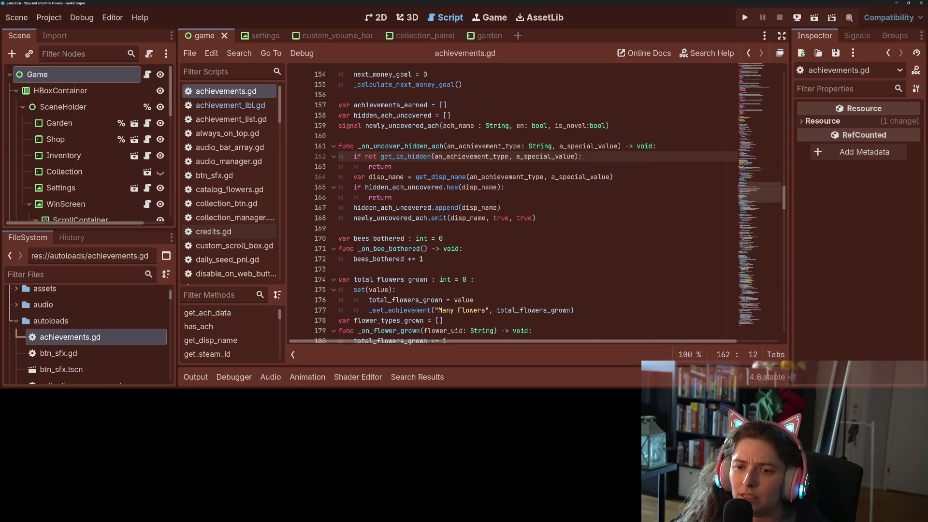
{"action": "double_click", "coordinate": [404, 217]}
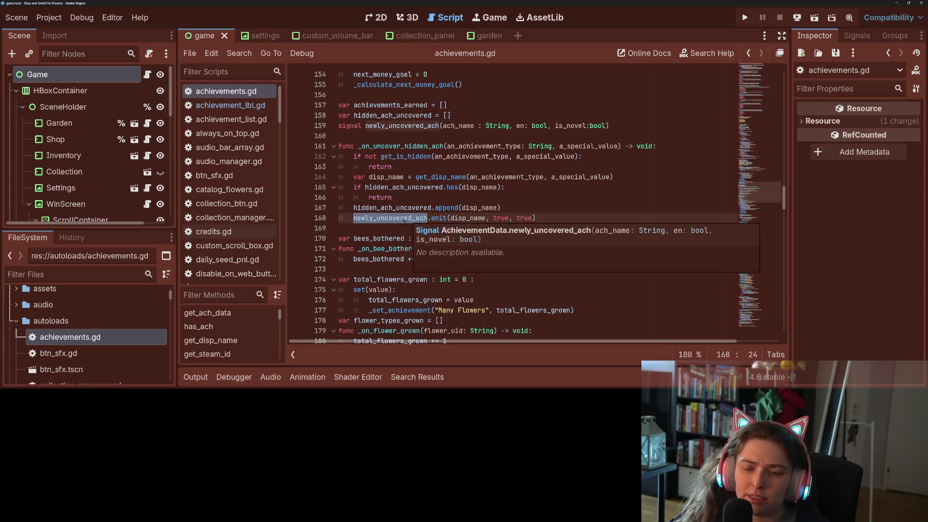
{"action": "scroll", "coordinate": [390, 251], "scroll_direction": "down", "scroll_amount": 9}
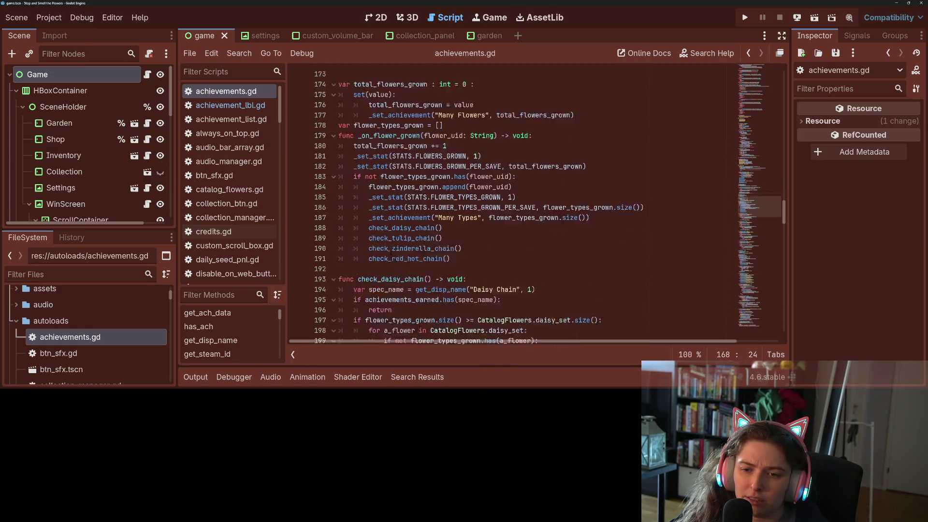
{"action": "scroll", "coordinate": [390, 251], "scroll_direction": "up", "scroll_amount": 8}
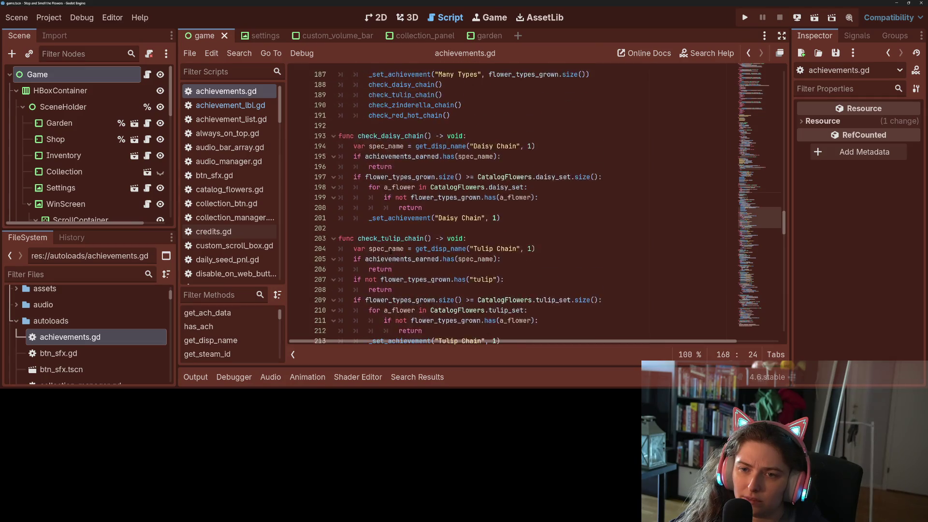
{"action": "scroll", "coordinate": [389, 251], "scroll_direction": "up", "scroll_amount": 11}
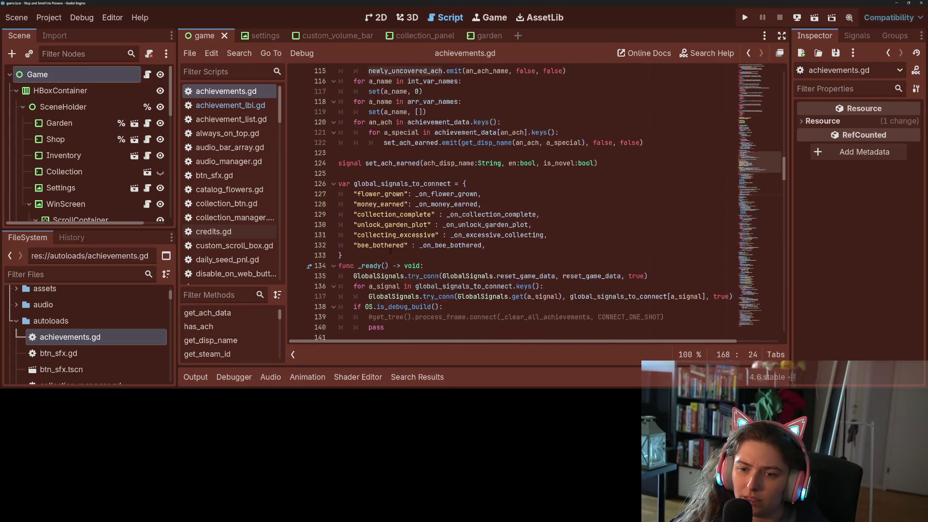
In achievement_lbl.gd, add an else: branch after the is_novel branch of _on_ach_unhidden
{"action": "left_click", "coordinate": [230, 105]}
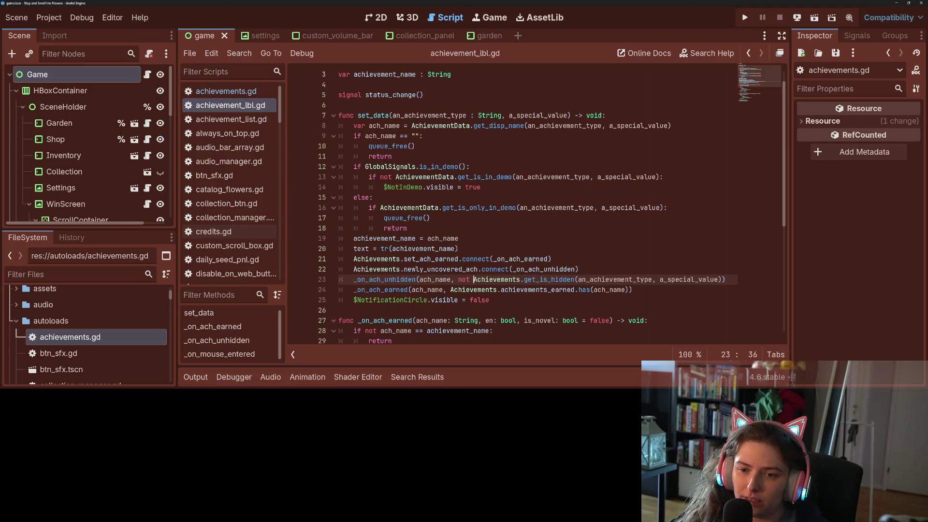
{"action": "scroll", "coordinate": [438, 261], "scroll_direction": "down", "scroll_amount": 2}
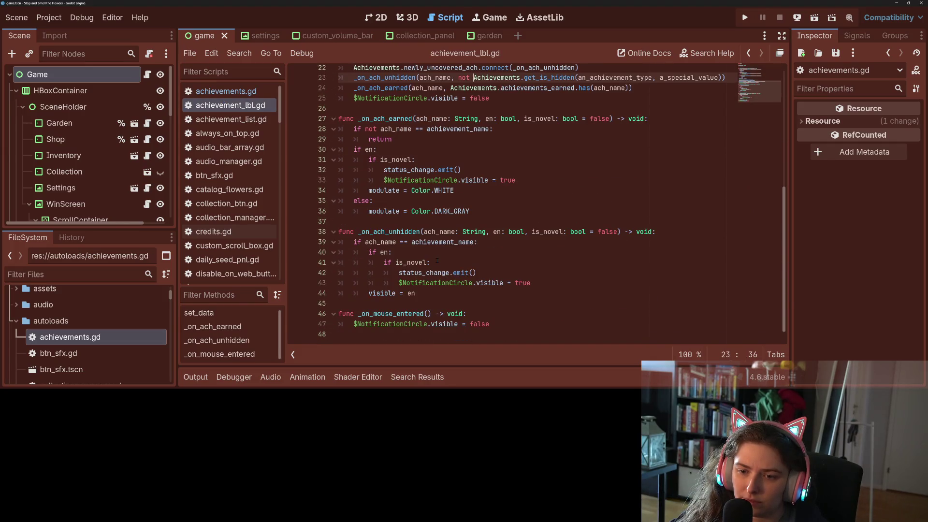
{"action": "double_click", "coordinate": [387, 232]}
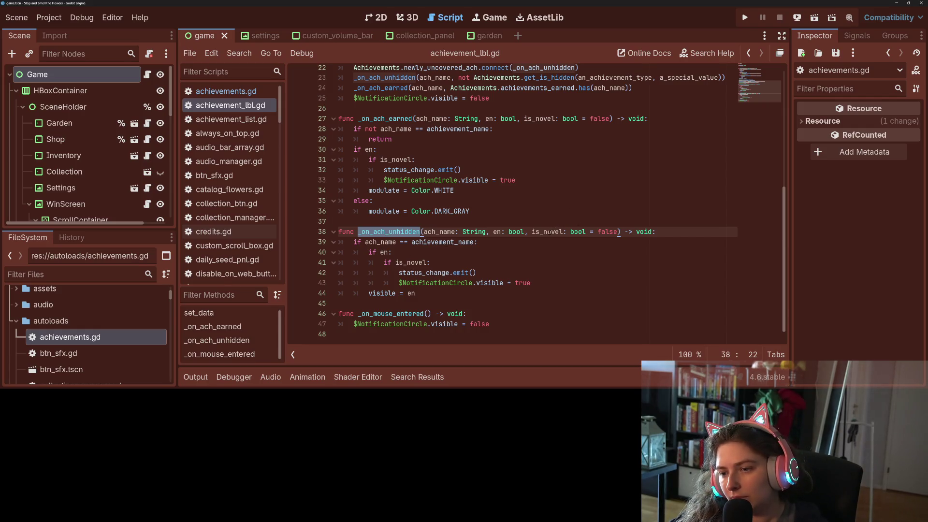
{"action": "double_click", "coordinate": [549, 232]}
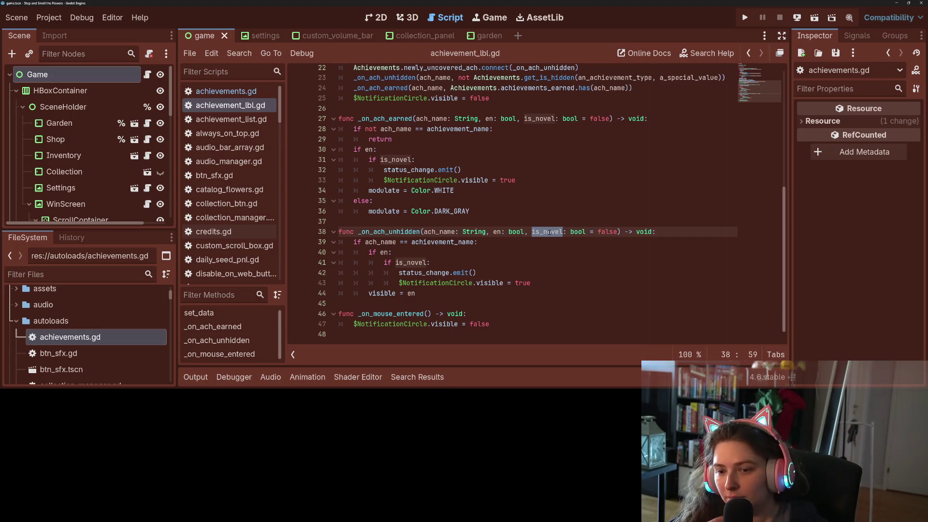
{"action": "left_click", "coordinate": [411, 273]}
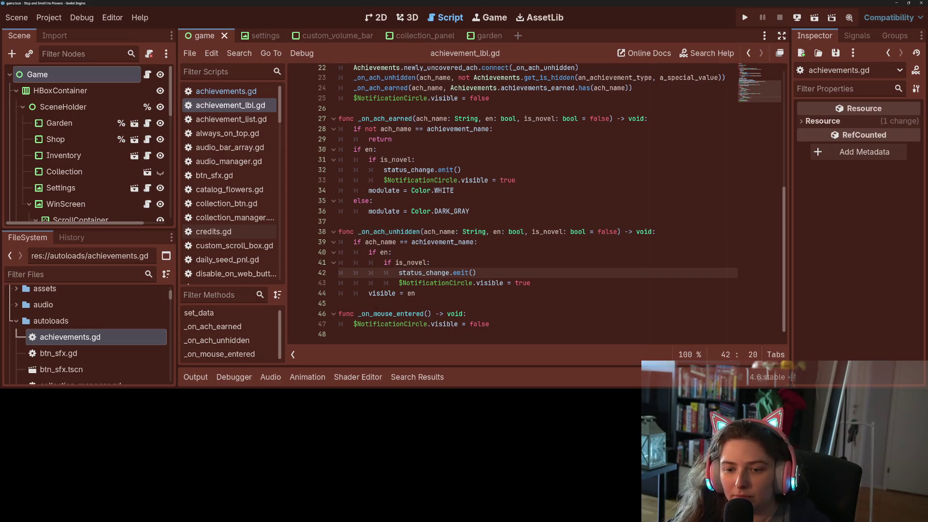
{"action": "left_click", "coordinate": [369, 293]}
{"action": "key", "text": "Return"}
{"action": "key", "text": "Up"}
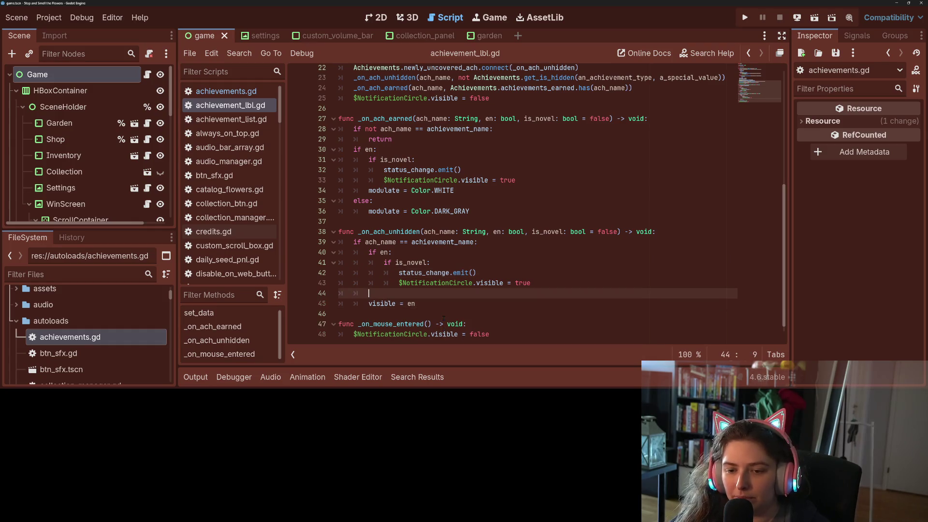
{"action": "type", "text": "else:"}
{"action": "key", "text": "Return"}
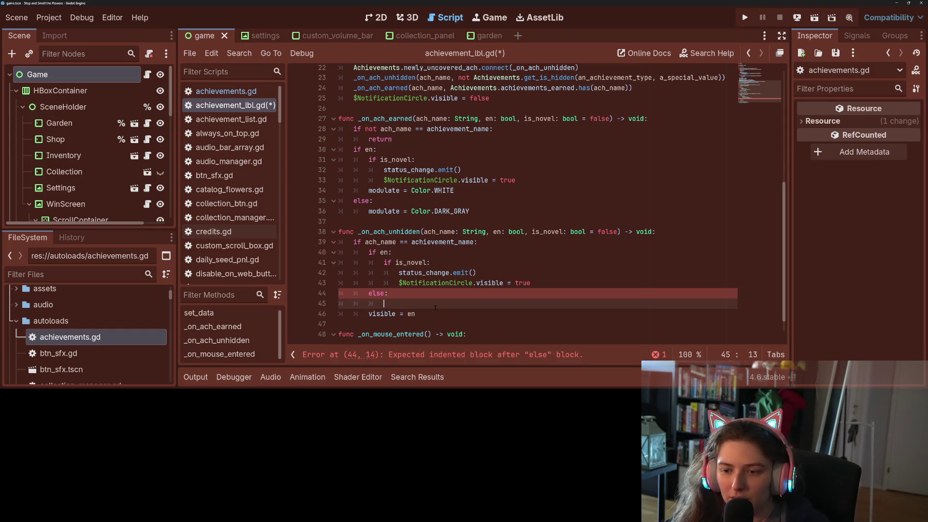
Fill that else branch with $NotificationCircle.visible = false and save
{"action": "left_click_drag", "start_coordinate": [397, 283], "coordinate": [534, 283]}
{"action": "key", "text": "ctrl+c"}
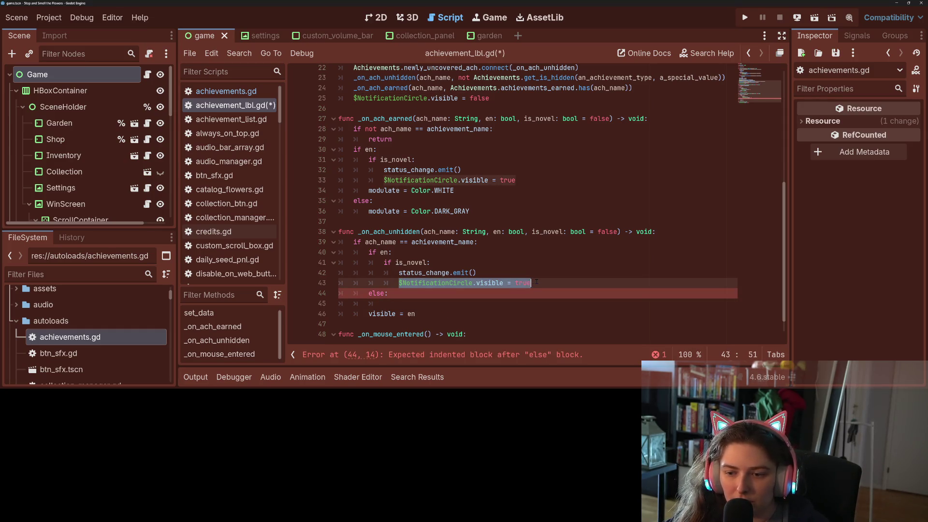
{"action": "left_click", "coordinate": [460, 303]}
{"action": "key", "text": "ctrl+v"}
{"action": "double_click", "coordinate": [507, 303]}
{"action": "type", "text": "fa"}
{"action": "key", "text": "Return"}
{"action": "key", "text": "ctrl+s"}
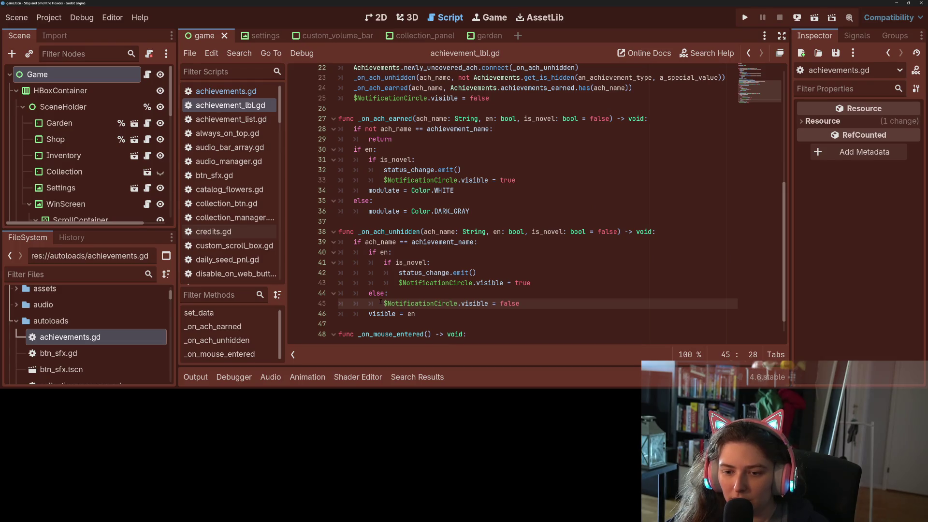
Add $NotificationCircle.visible = false after the DARK_GRAY line in _on_ach_earned's else and save
{"action": "left_click_drag", "start_coordinate": [369, 293], "coordinate": [520, 303]}
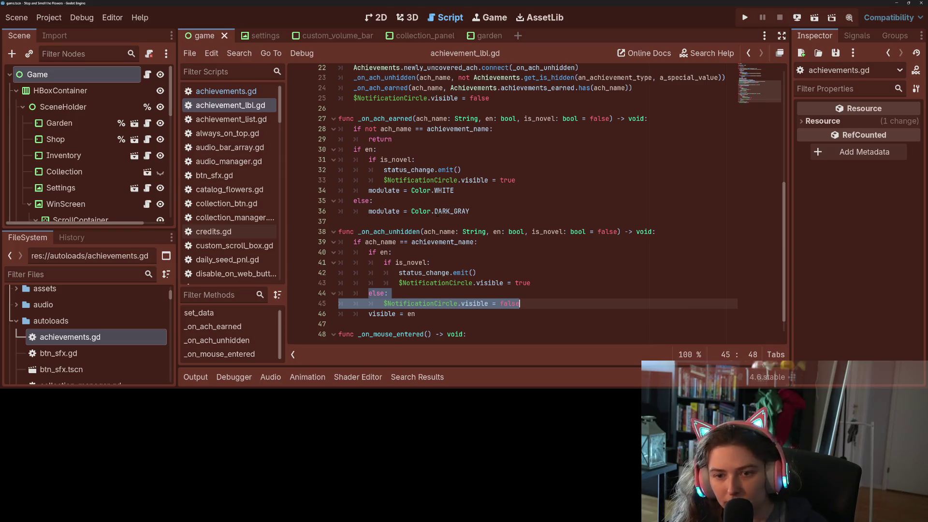
{"action": "left_click", "coordinate": [449, 273]}
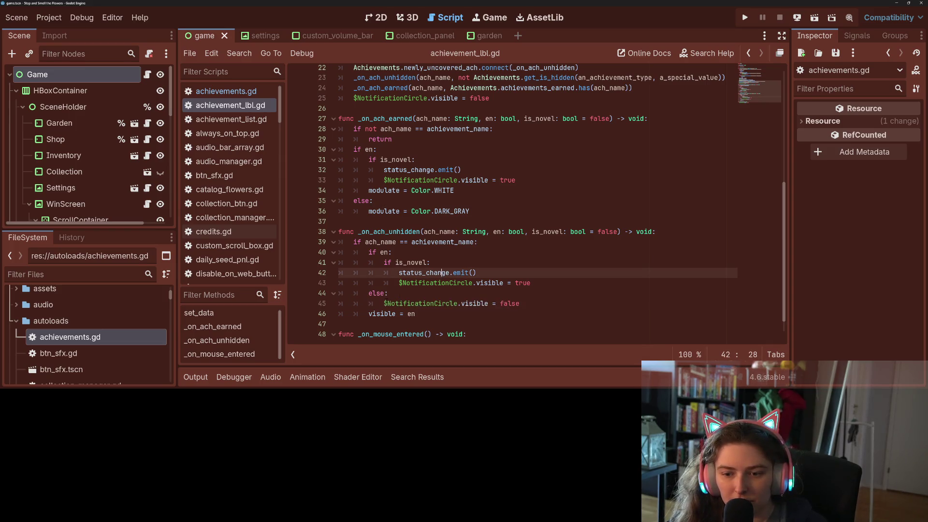
{"action": "left_click_drag", "start_coordinate": [383, 304], "coordinate": [531, 302]}
{"action": "key", "text": "ctrl+c"}
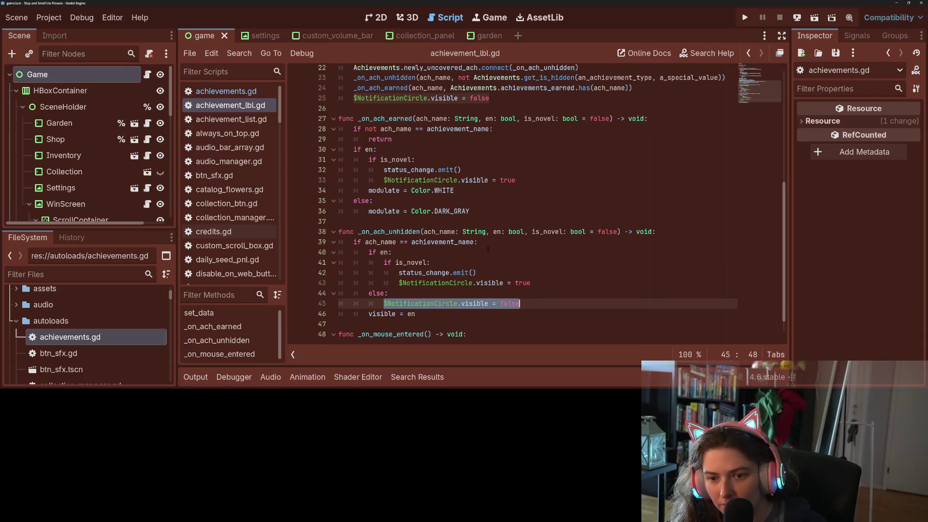
{"action": "left_click", "coordinate": [499, 209]}
{"action": "key", "text": "Return"}
{"action": "key", "text": "ctrl+v"}
{"action": "key", "text": "ctrl+s"}
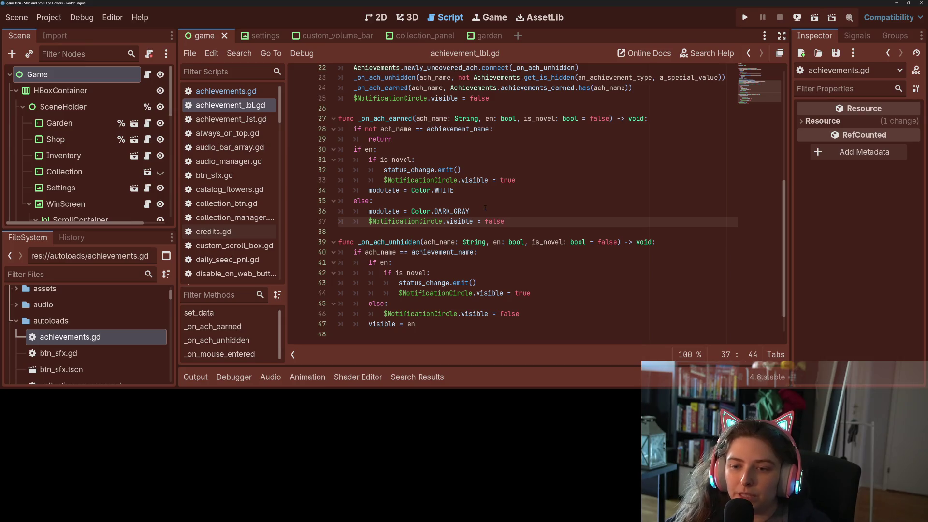
{"action": "key", "text": "ctrl+s"}
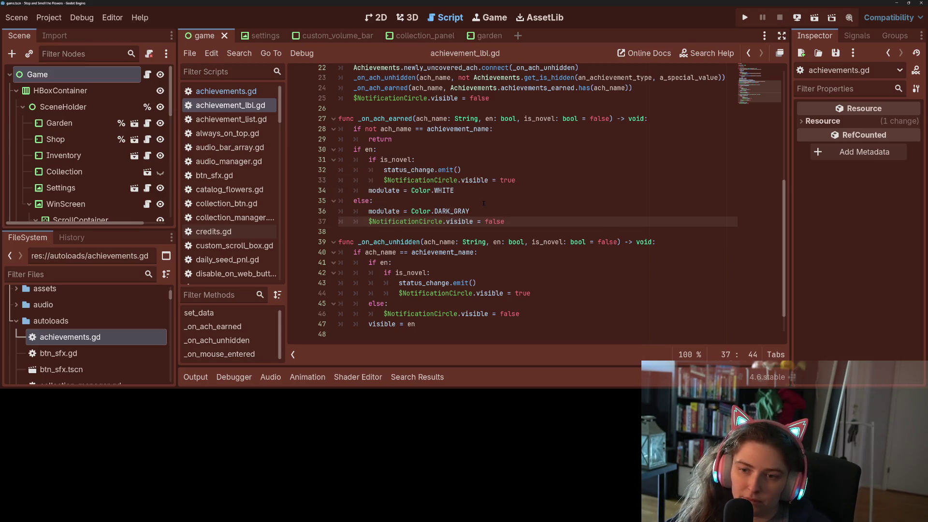
{"action": "left_click", "coordinate": [483, 203]}
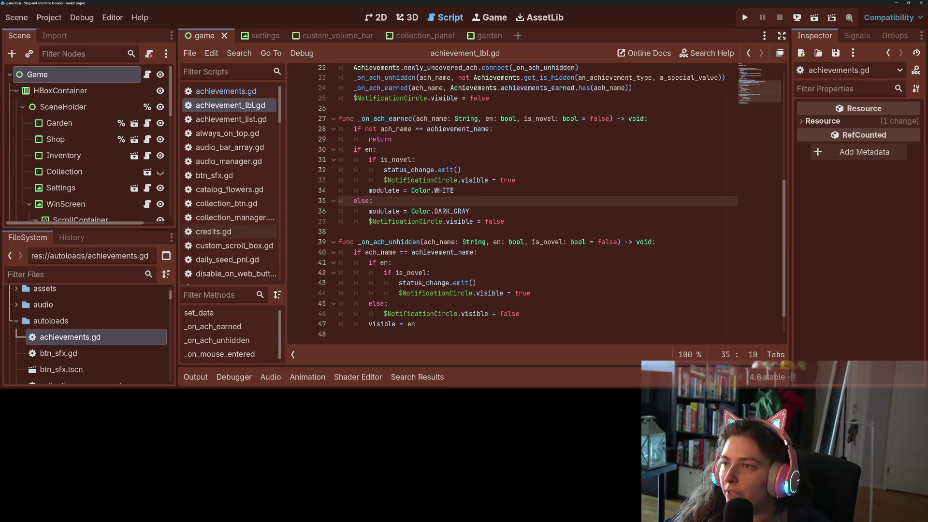
Run the game, open slot 4's Achievements list, and add money twice to reach $500,000 Earned
{"action": "left_click", "coordinate": [745, 17]}
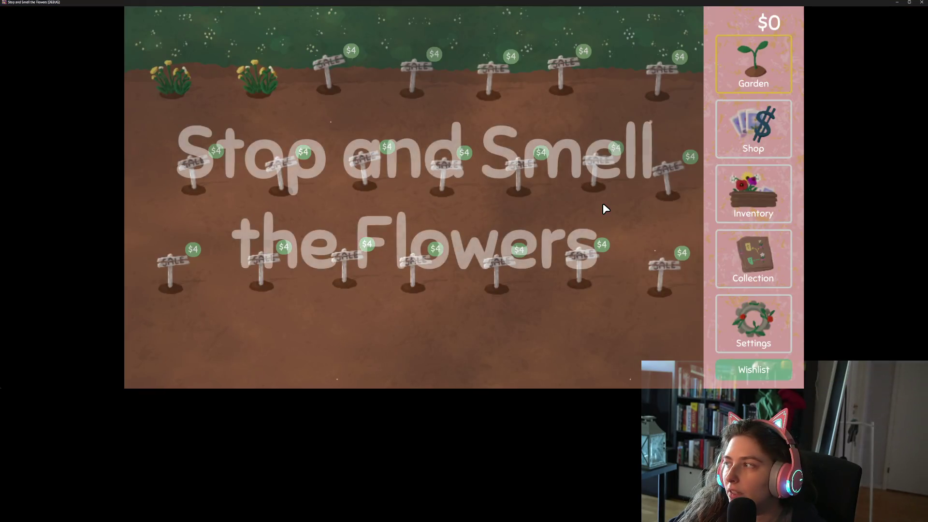
{"action": "left_click", "coordinate": [751, 266]}
{"action": "left_click", "coordinate": [658, 28]}
{"action": "scroll", "coordinate": [596, 180], "scroll_direction": "down", "scroll_amount": 7}
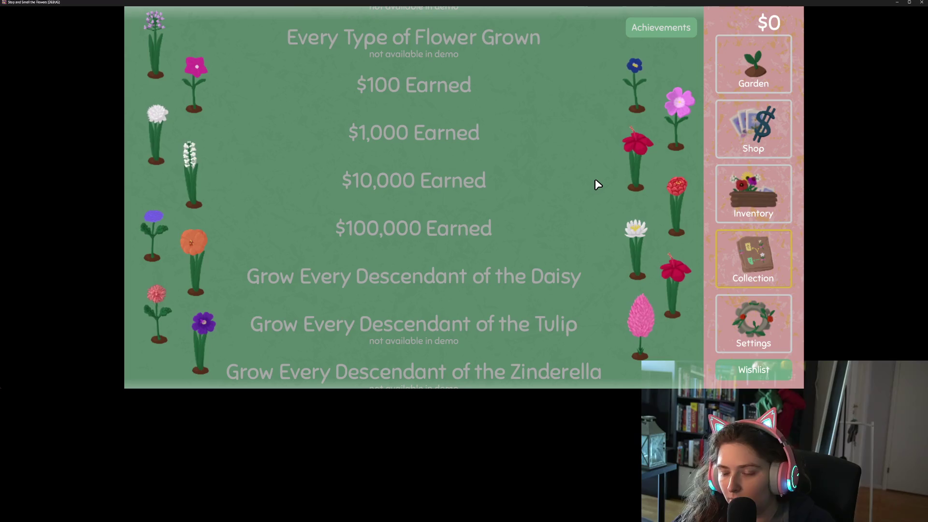
{"action": "key", "text": "m"}
{"action": "key", "text": "m"}
{"action": "key", "text": "m"}
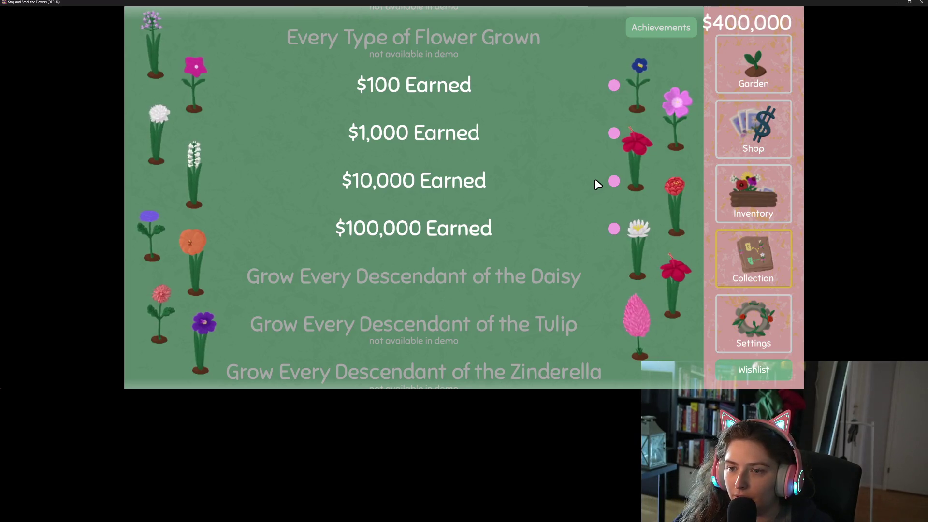
{"action": "key", "text": "m"}
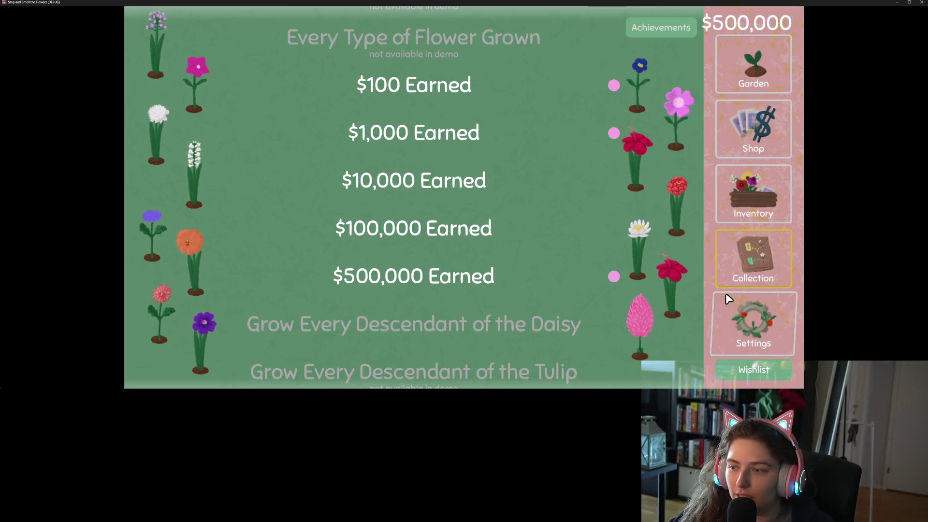
Load save slot 5 and scroll through its Achievements list
{"action": "left_click", "coordinate": [752, 316]}
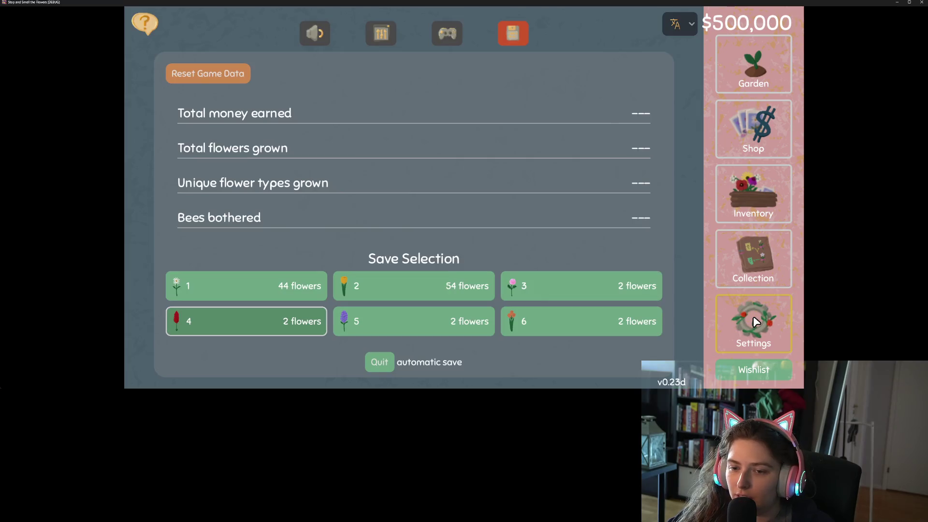
{"action": "left_click", "coordinate": [482, 321]}
{"action": "left_click", "coordinate": [771, 271]}
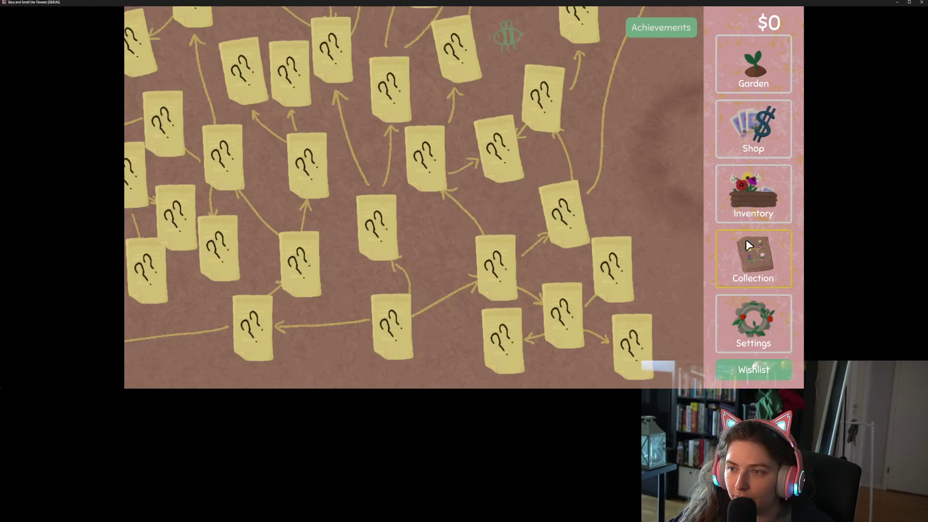
{"action": "left_click", "coordinate": [658, 30]}
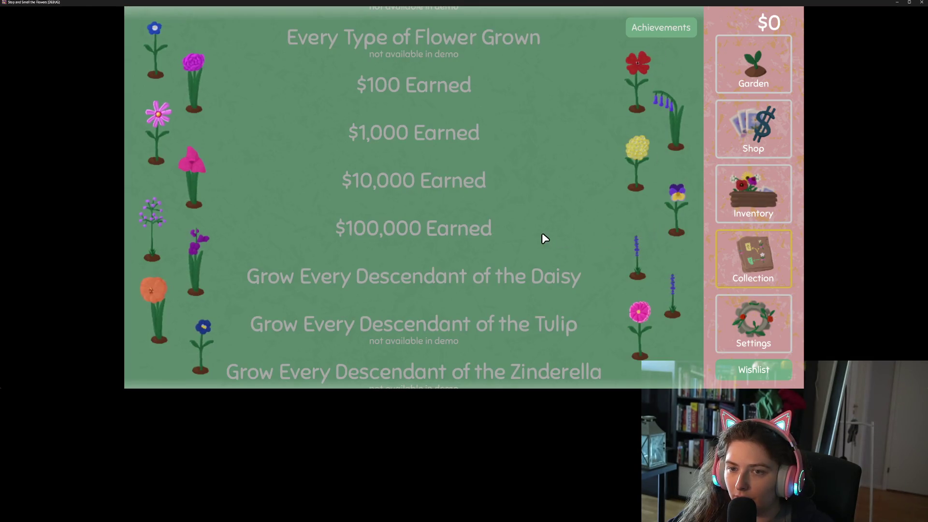
{"action": "scroll", "coordinate": [541, 233], "scroll_direction": "down", "scroll_amount": 3}
{"action": "scroll", "coordinate": [539, 245], "scroll_direction": "up", "scroll_amount": 5}
{"action": "scroll", "coordinate": [540, 244], "scroll_direction": "down", "scroll_amount": 5}
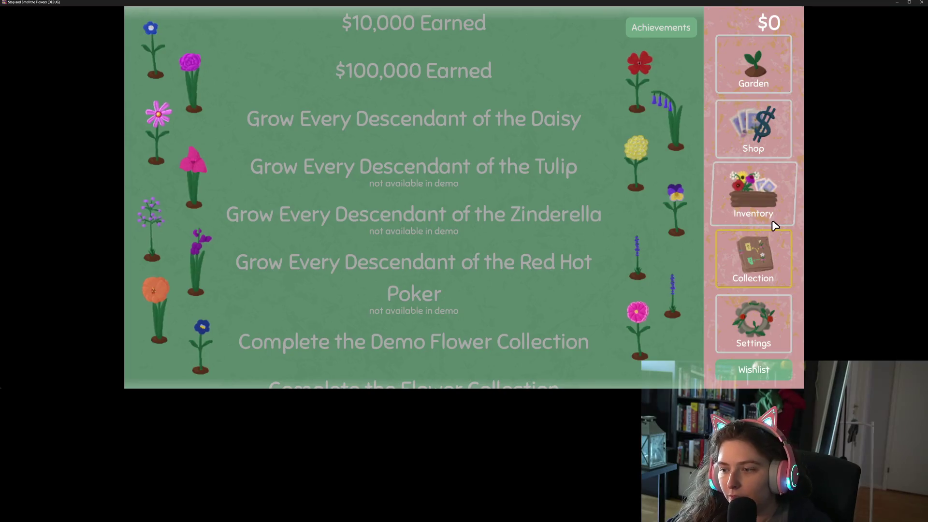
Switch back to save slot 4 and confirm $100 through $500,000 Earned are unlocked
{"action": "left_click", "coordinate": [757, 332]}
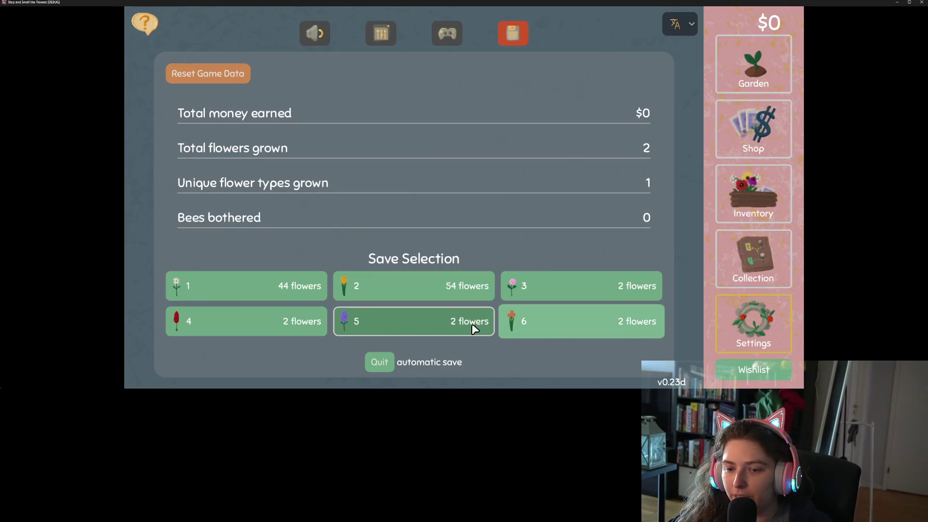
{"action": "left_click", "coordinate": [301, 322]}
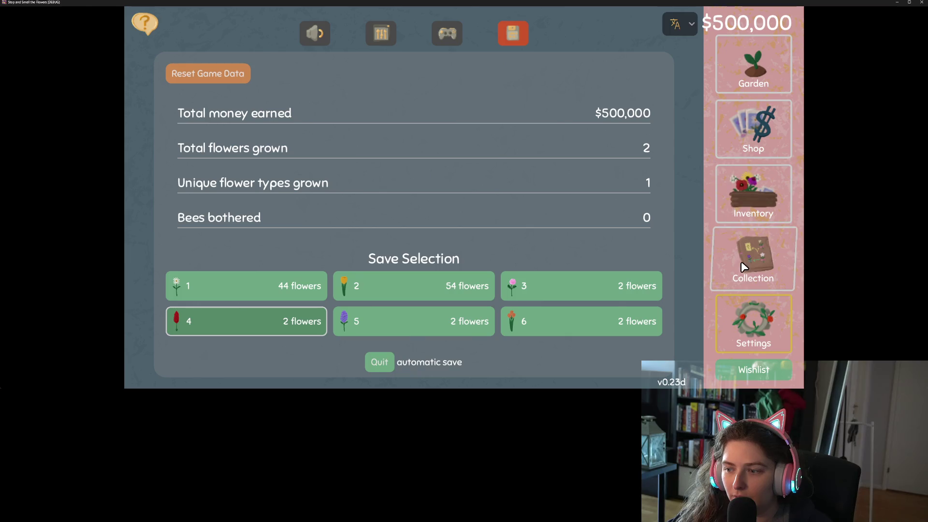
{"action": "left_click", "coordinate": [741, 265]}
{"action": "left_click", "coordinate": [653, 27]}
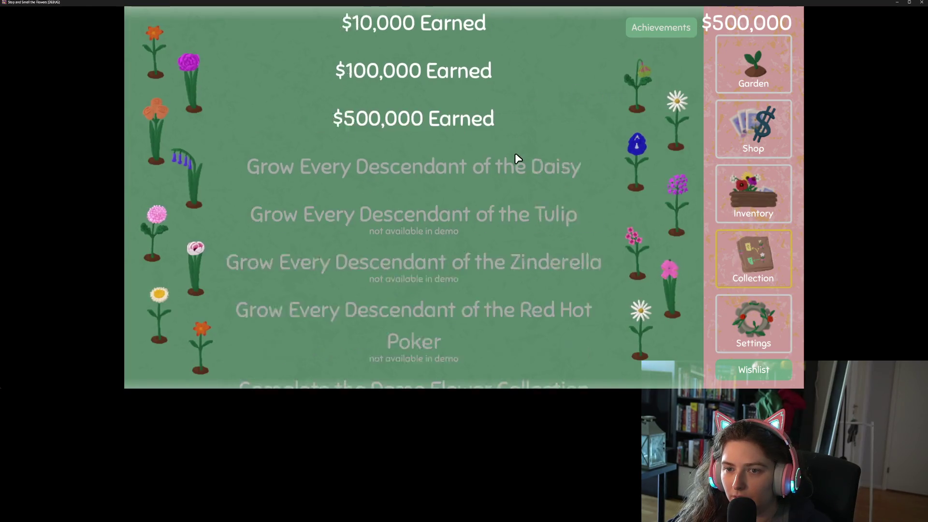
{"action": "scroll", "coordinate": [527, 184], "scroll_direction": "up", "scroll_amount": 10}
{"action": "scroll", "coordinate": [530, 186], "scroll_direction": "down", "scroll_amount": 12}
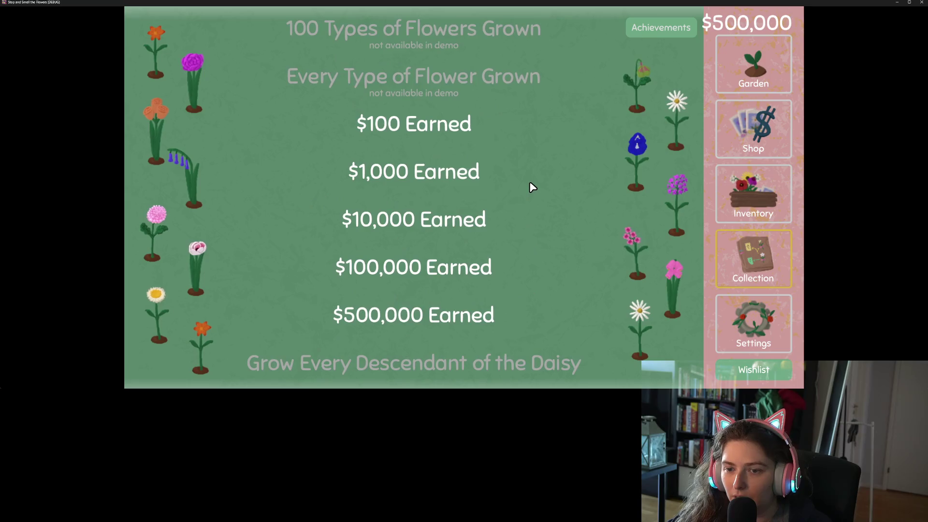
{"action": "scroll", "coordinate": [530, 187], "scroll_direction": "up", "scroll_amount": 8}
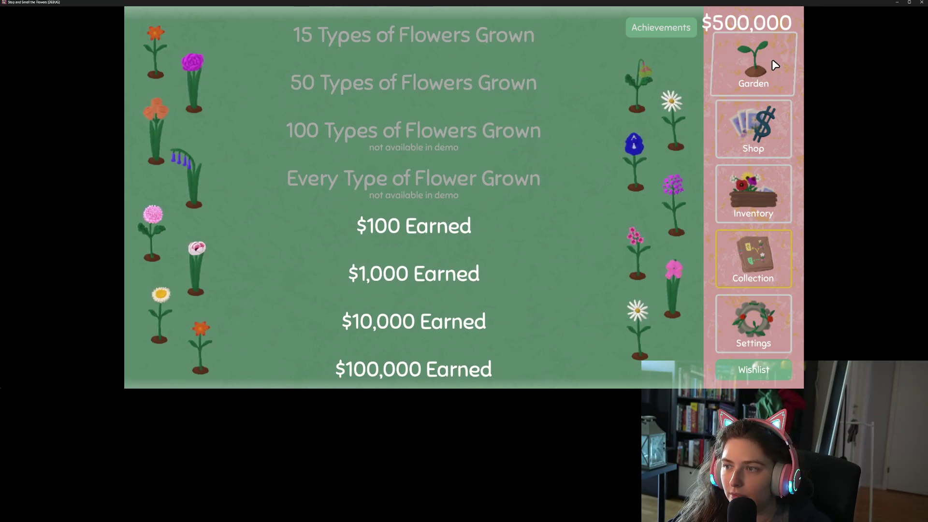
{"action": "left_click", "coordinate": [770, 62]}
Harvest the dandelion and buy every garden plot that is for sale
{"action": "left_click", "coordinate": [271, 78]}
{"action": "left_click", "coordinate": [488, 78]}
{"action": "left_click", "coordinate": [657, 77]}
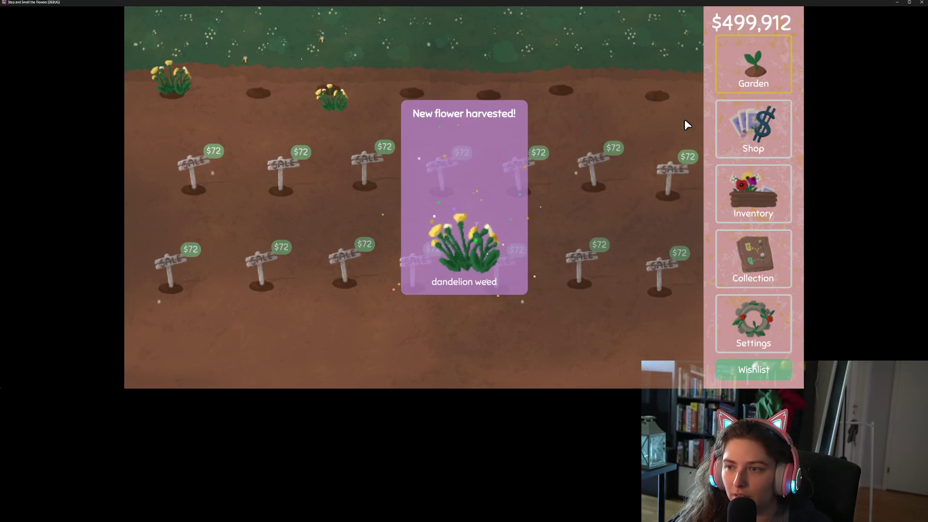
{"action": "left_click", "coordinate": [594, 169]}
{"action": "left_click", "coordinate": [365, 169]}
{"action": "left_click", "coordinate": [193, 170]}
{"action": "left_click", "coordinate": [261, 269]}
{"action": "left_click", "coordinate": [413, 268]}
{"action": "left_click", "coordinate": [660, 273]}
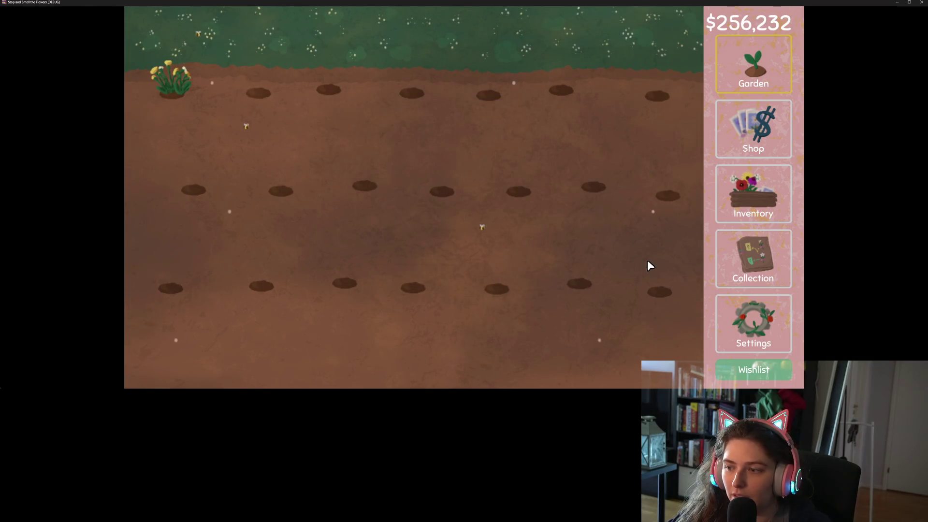
Check the Achievements list shows Every Garden Plot Unlocked as earned, with $256,232 left
{"action": "left_click", "coordinate": [752, 261]}
{"action": "left_click", "coordinate": [672, 31]}
{"action": "scroll", "coordinate": [506, 190], "scroll_direction": "down", "scroll_amount": 6}
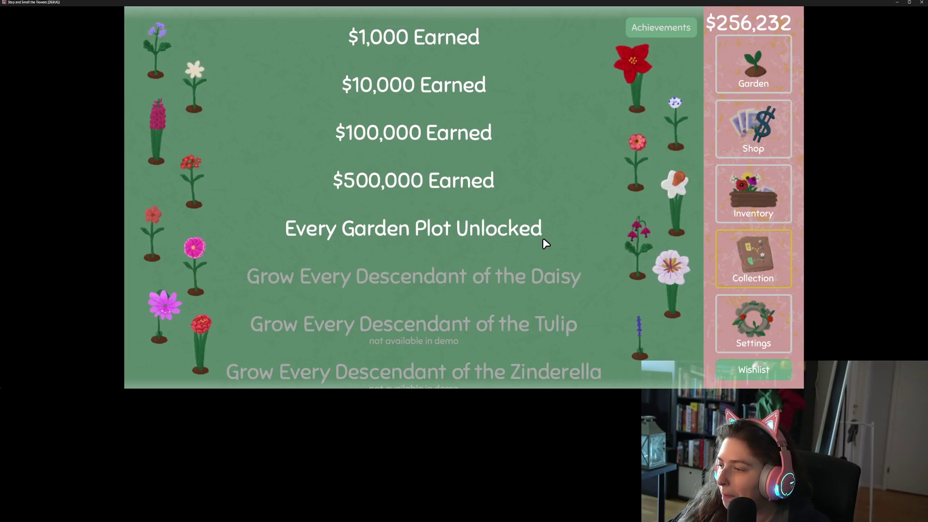
{"action": "scroll", "coordinate": [546, 230], "scroll_direction": "down", "scroll_amount": 4}
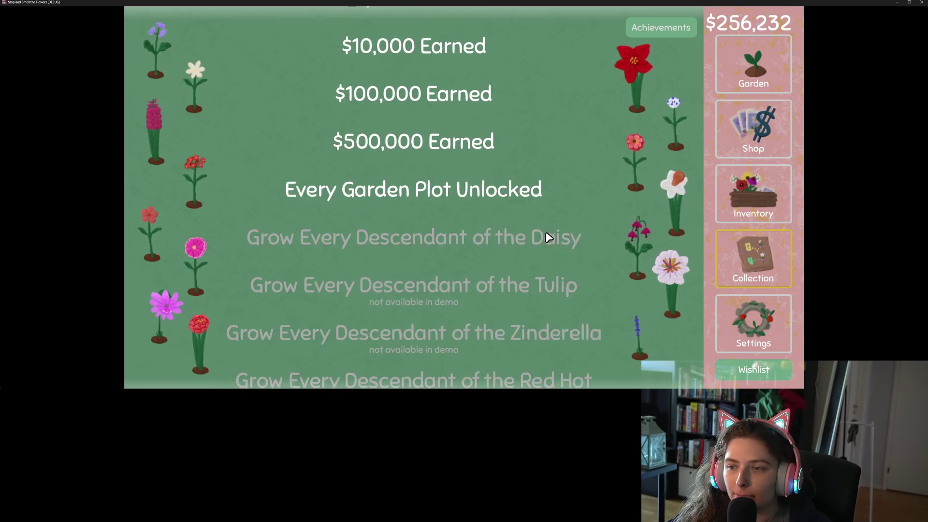
{"action": "scroll", "coordinate": [544, 268], "scroll_direction": "up", "scroll_amount": 4}
{"action": "scroll", "coordinate": [542, 298], "scroll_direction": "up", "scroll_amount": 8}
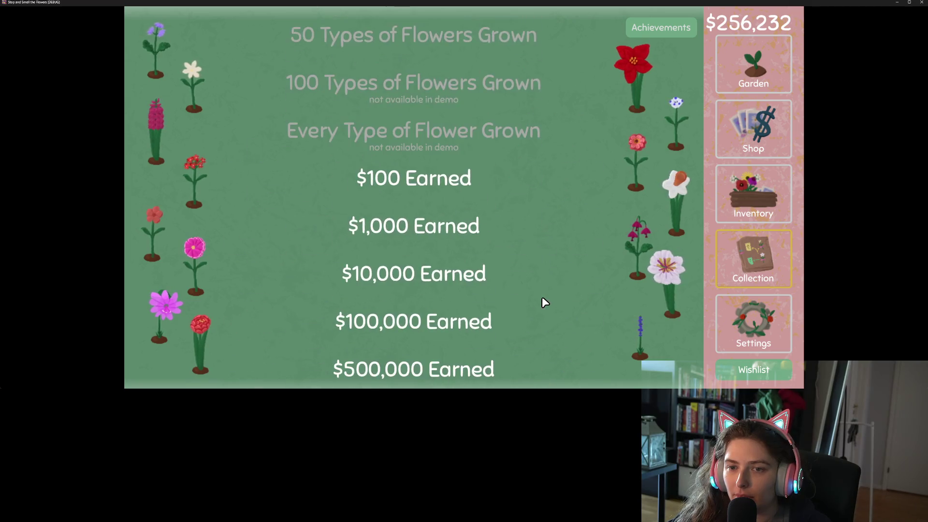
{"action": "scroll", "coordinate": [541, 298], "scroll_direction": "up", "scroll_amount": 1}
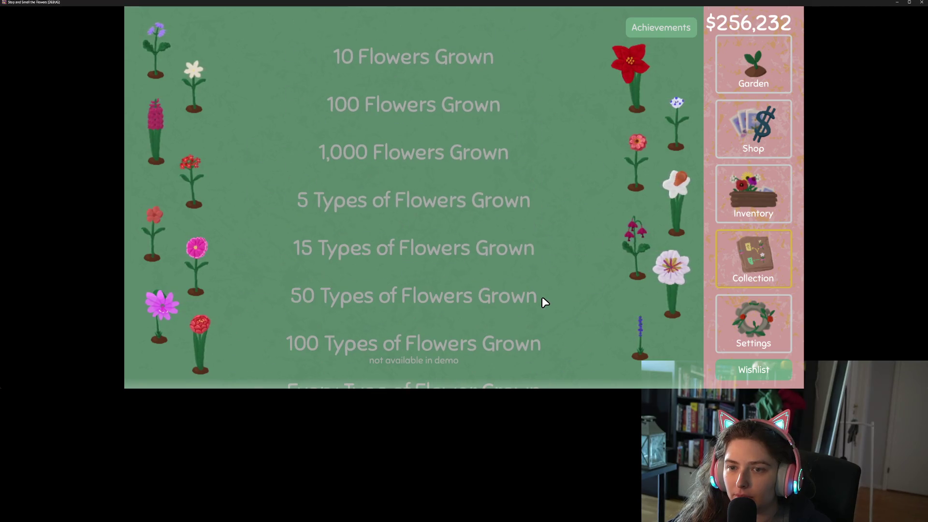
{"action": "scroll", "coordinate": [542, 298], "scroll_direction": "down", "scroll_amount": 9}
{"action": "scroll", "coordinate": [541, 297], "scroll_direction": "down", "scroll_amount": 5}
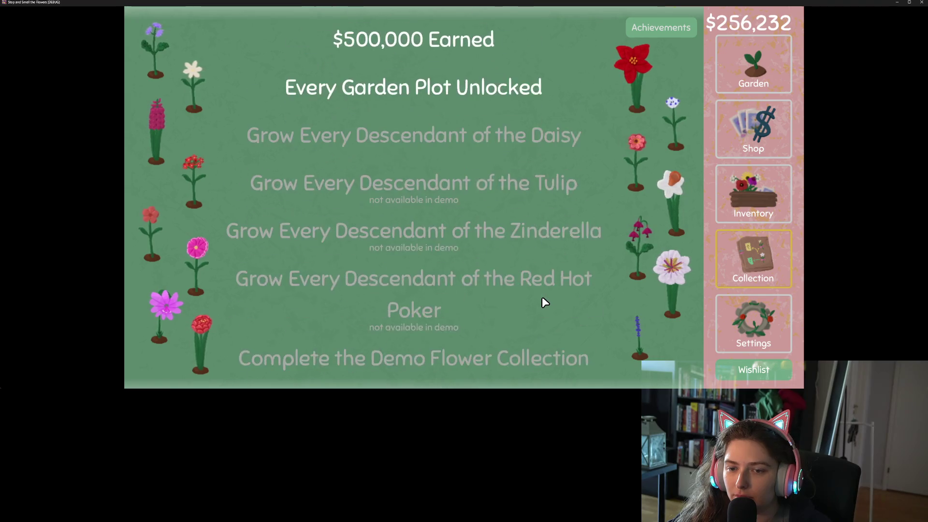
{"action": "scroll", "coordinate": [542, 296], "scroll_direction": "up", "scroll_amount": 4}
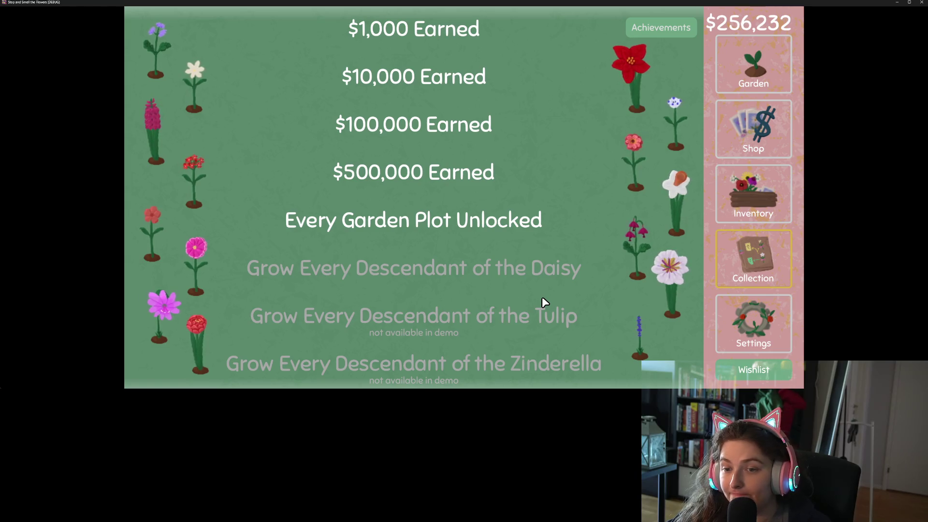
{"action": "left_click", "coordinate": [758, 330]}
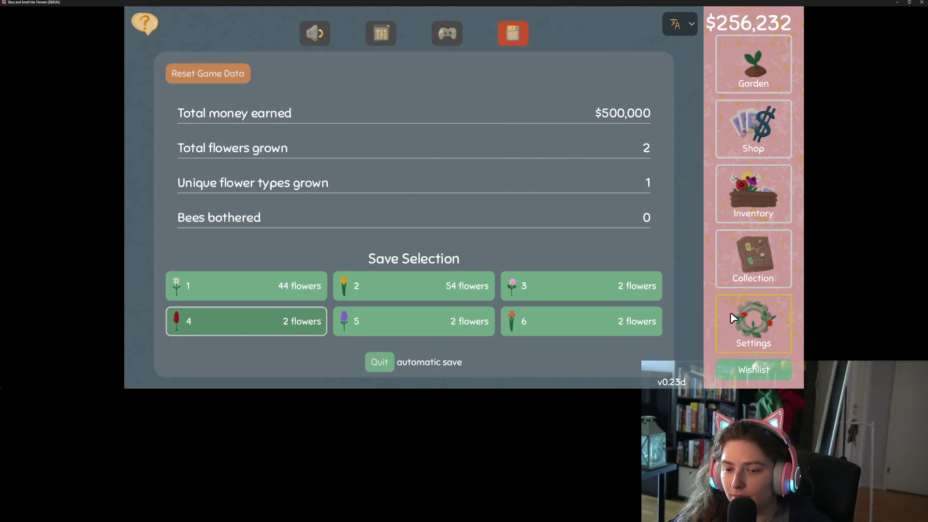
Load the fresh save slot 5 and view its Achievements list
{"action": "left_click", "coordinate": [435, 322]}
{"action": "left_click", "coordinate": [756, 273]}
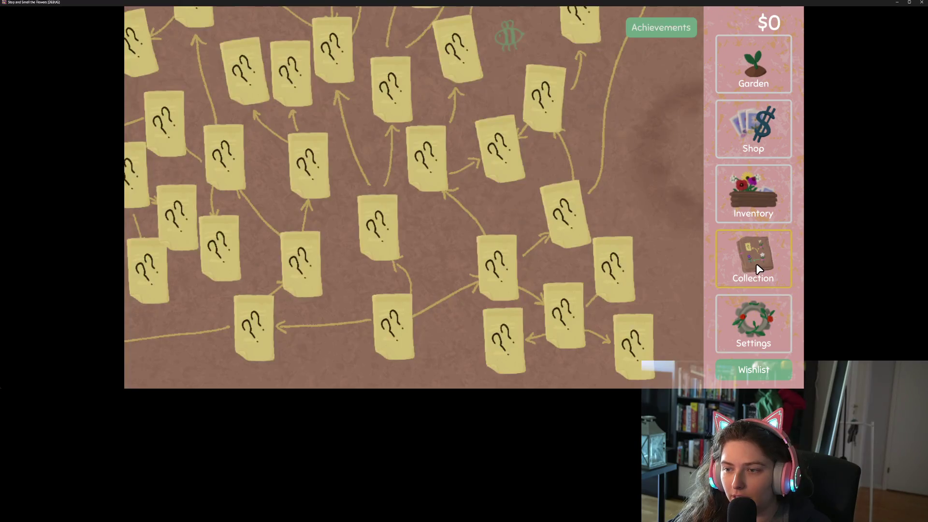
{"action": "left_click", "coordinate": [671, 38]}
{"action": "scroll", "coordinate": [549, 230], "scroll_direction": "down", "scroll_amount": 2}
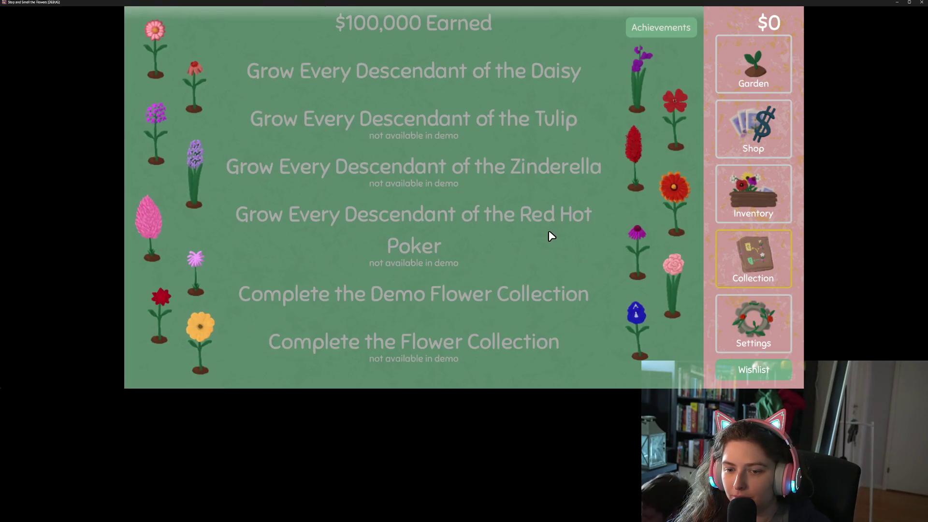
{"action": "scroll", "coordinate": [561, 267], "scroll_direction": "up", "scroll_amount": 1}
{"action": "scroll", "coordinate": [561, 269], "scroll_direction": "up", "scroll_amount": 3}
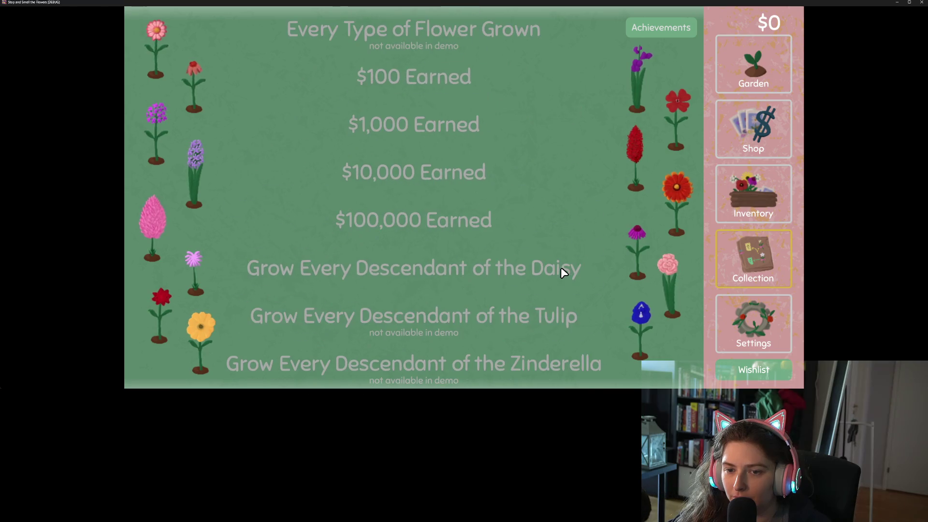
Add money with the m debug key twice, reaching $600,000, and scan the achievements
{"action": "key", "text": "m"}
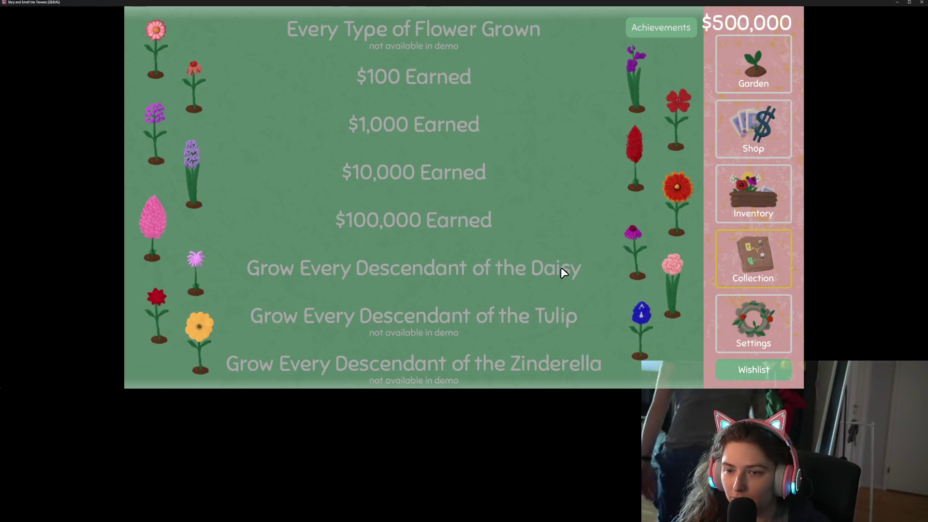
{"action": "key", "text": "m"}
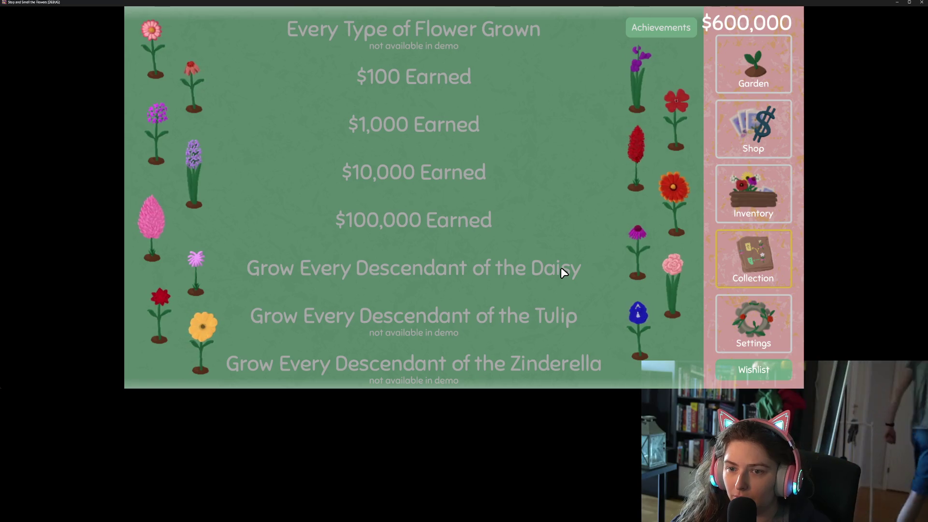
{"action": "scroll", "coordinate": [433, 226], "scroll_direction": "up", "scroll_amount": 5}
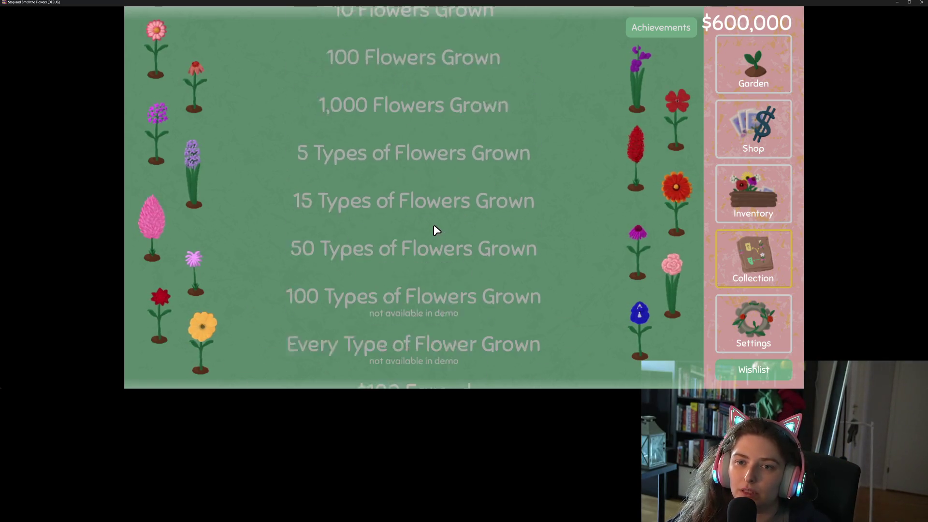
{"action": "scroll", "coordinate": [435, 226], "scroll_direction": "down", "scroll_amount": 2}
{"action": "scroll", "coordinate": [437, 225], "scroll_direction": "down", "scroll_amount": 9}
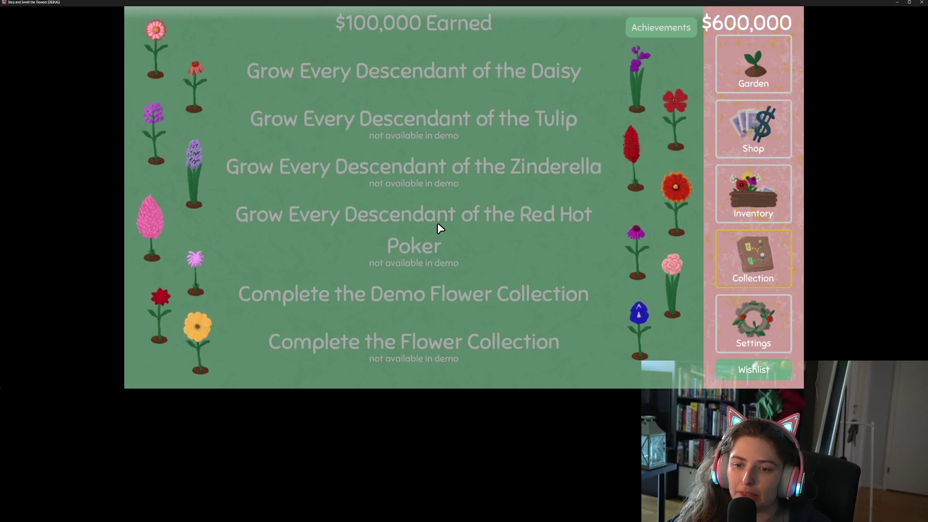
{"action": "scroll", "coordinate": [440, 224], "scroll_direction": "up", "scroll_amount": 4}
{"action": "scroll", "coordinate": [442, 222], "scroll_direction": "up", "scroll_amount": 7}
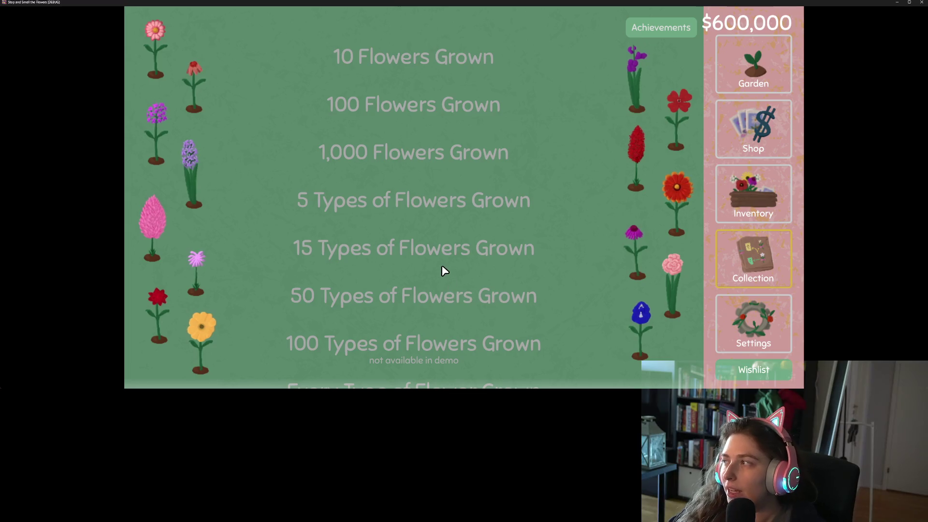
{"action": "scroll", "coordinate": [464, 258], "scroll_direction": "down", "scroll_amount": 3}
Reopen the Achievements list to refresh it; $100 Earned still shows unearned
{"action": "left_click", "coordinate": [661, 26]}
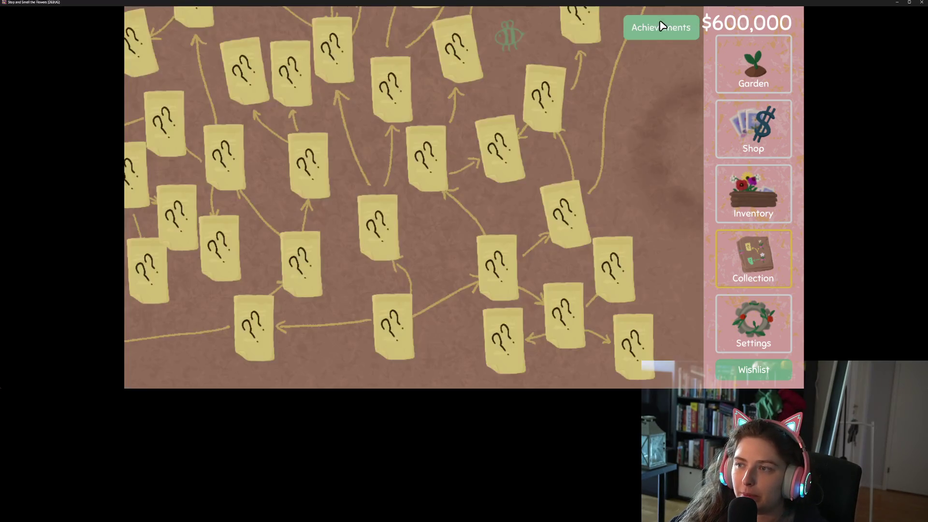
{"action": "left_click", "coordinate": [661, 28]}
{"action": "scroll", "coordinate": [445, 231], "scroll_direction": "down", "scroll_amount": 8}
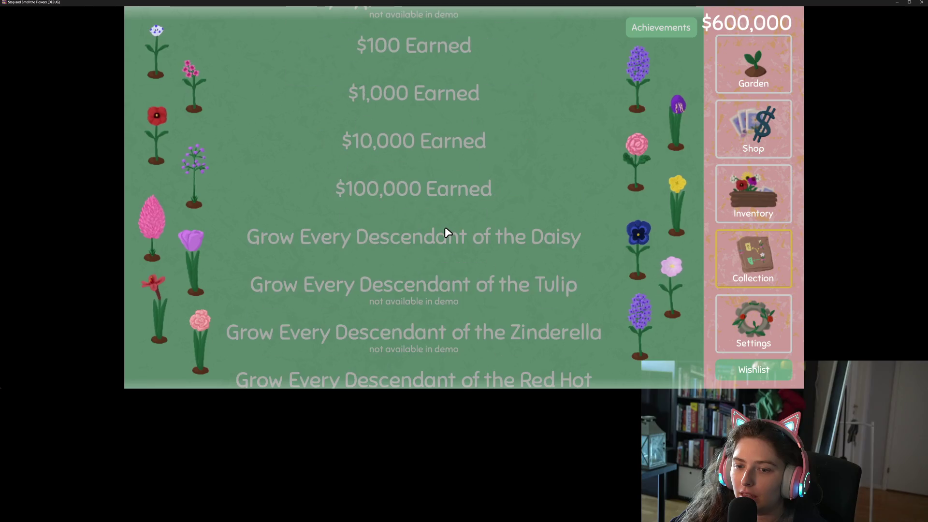
{"action": "key", "text": "super+Down"}
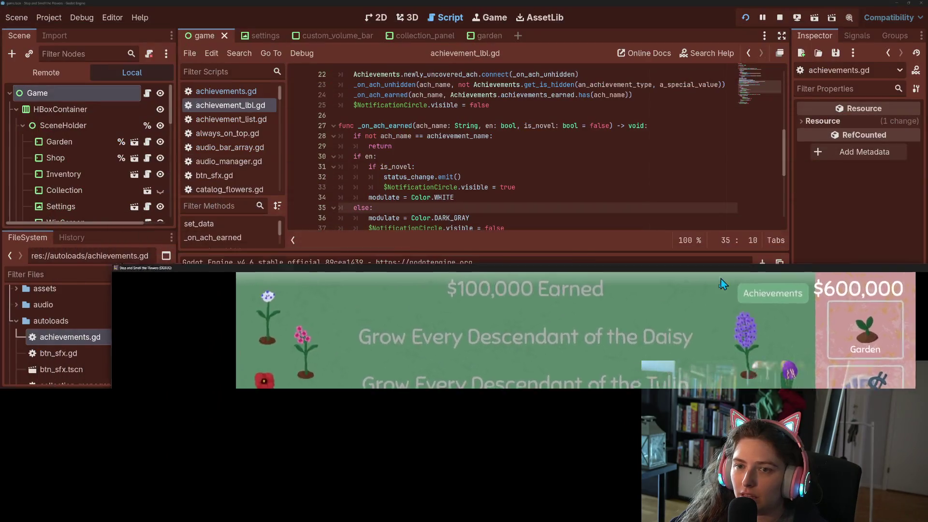
Inspect the remote Achievements node: Total Money Earned 600000, Achievements Earned an empty array
{"action": "left_click", "coordinate": [85, 73]}
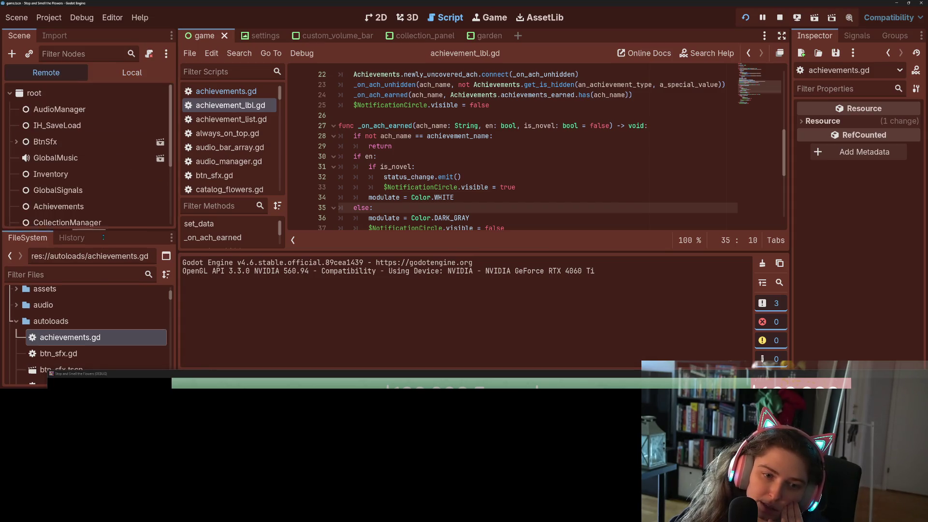
{"action": "left_click_drag", "start_coordinate": [102, 237], "coordinate": [102, 327]}
{"action": "left_click", "coordinate": [73, 209]}
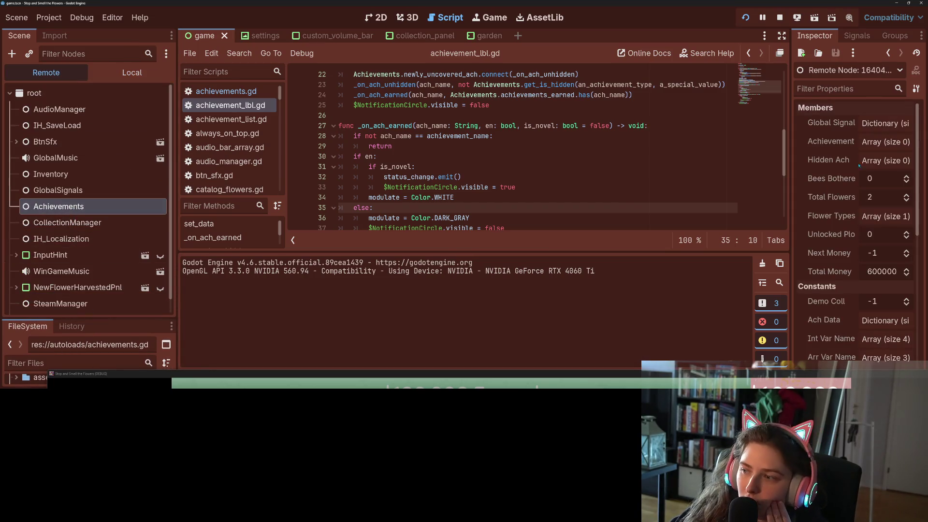
{"action": "left_click_drag", "start_coordinate": [791, 148], "coordinate": [654, 152]}
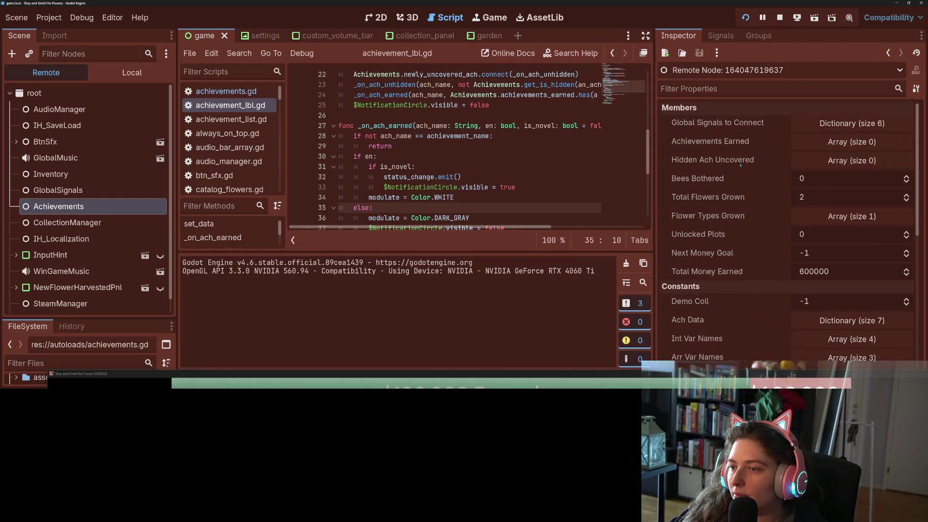
{"action": "left_click", "coordinate": [828, 143]}
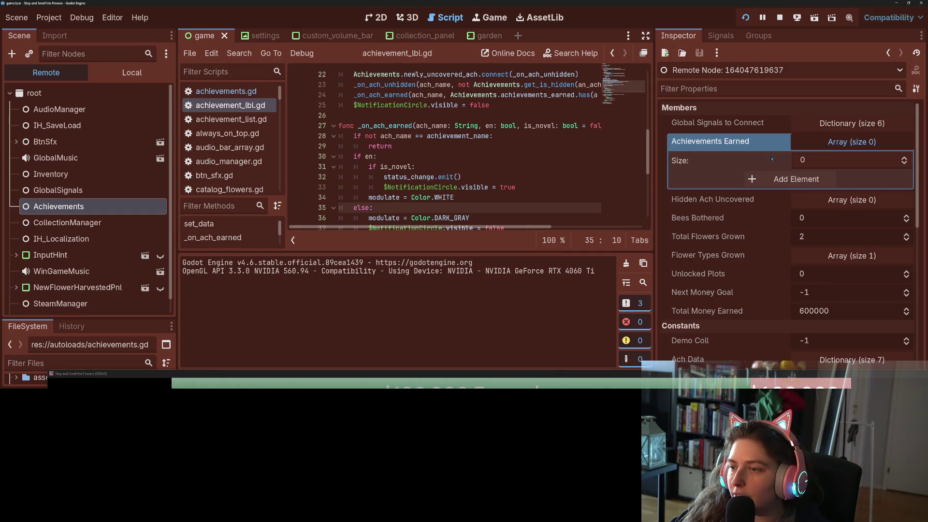
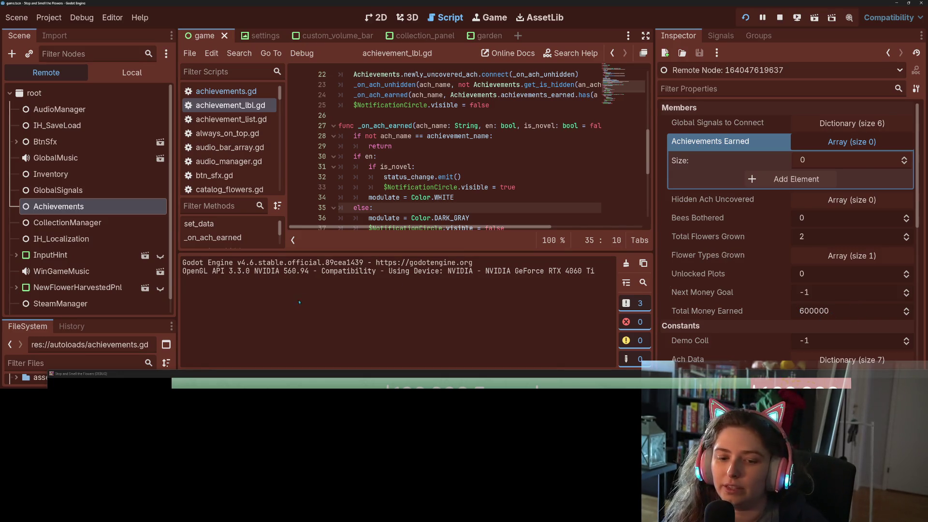
Move the running game window aside and open achievements.gd with the caret on line 139
{"action": "left_click_drag", "start_coordinate": [265, 373], "coordinate": [251, 386]}
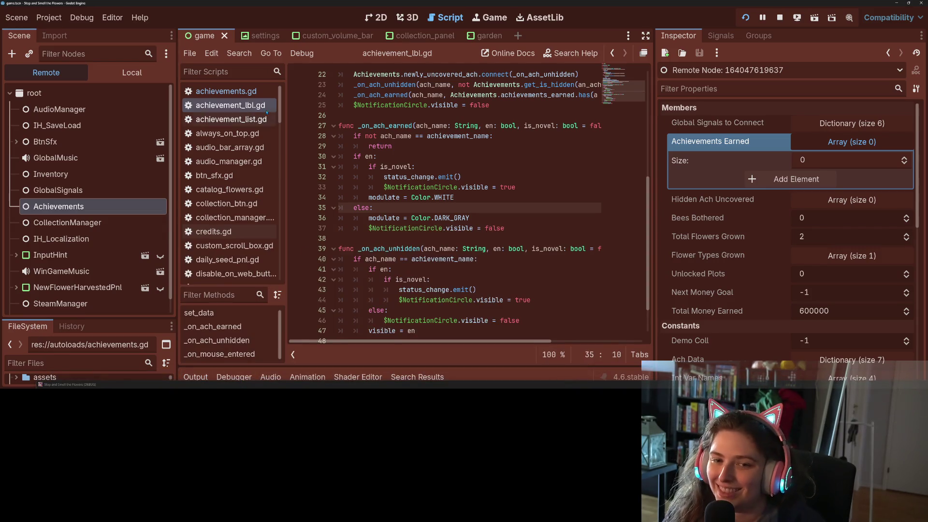
{"action": "left_click", "coordinate": [238, 92]}
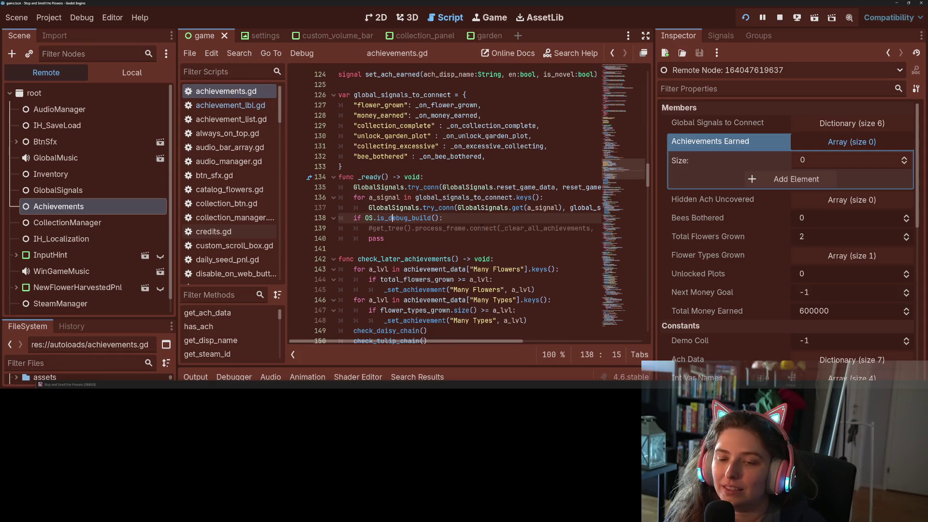
{"action": "left_click", "coordinate": [436, 228]}
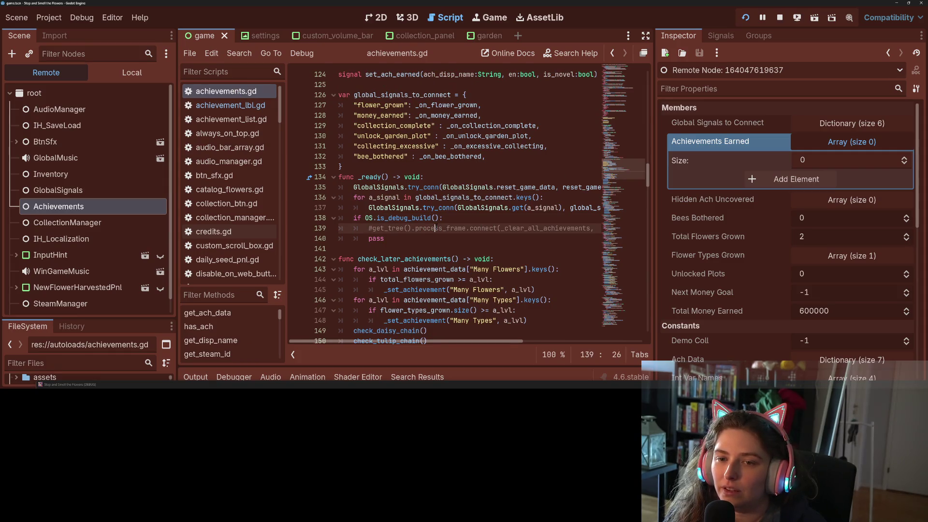
Scroll through achievements.gd, highlight every use of next_money_goal, and enlarge the code area
{"action": "scroll", "coordinate": [435, 226], "scroll_direction": "down", "scroll_amount": 10}
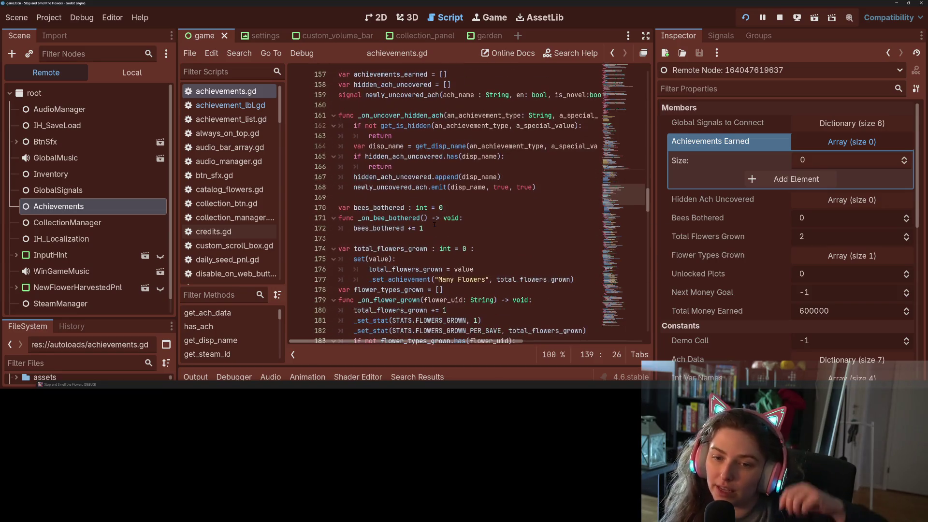
{"action": "scroll", "coordinate": [434, 225], "scroll_direction": "down", "scroll_amount": 8}
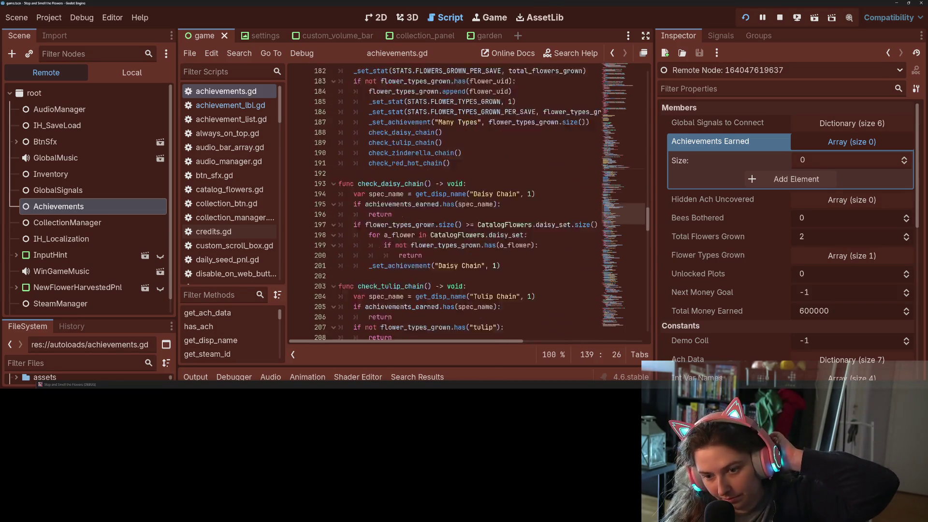
{"action": "scroll", "coordinate": [434, 225], "scroll_direction": "down", "scroll_amount": 12}
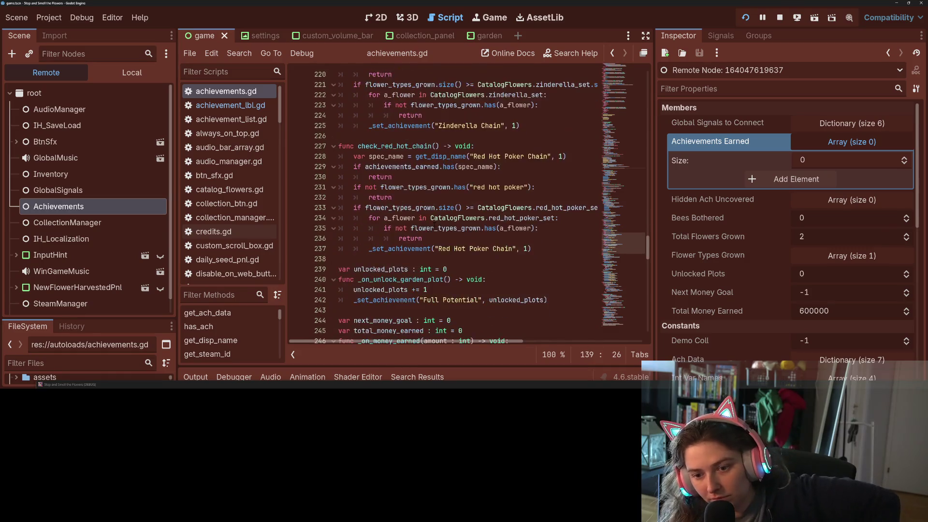
{"action": "scroll", "coordinate": [434, 222], "scroll_direction": "down", "scroll_amount": 6}
{"action": "double_click", "coordinate": [389, 135]}
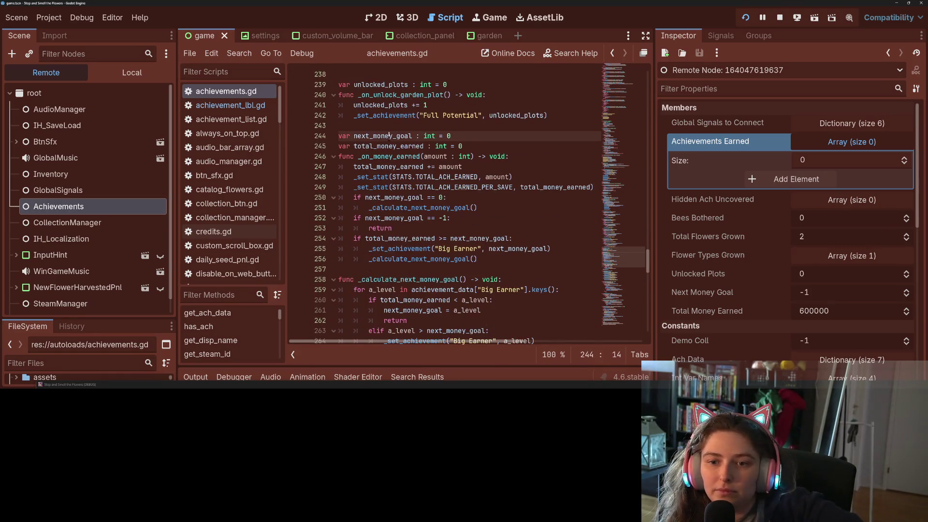
{"action": "scroll", "coordinate": [444, 233], "scroll_direction": "down", "scroll_amount": 6}
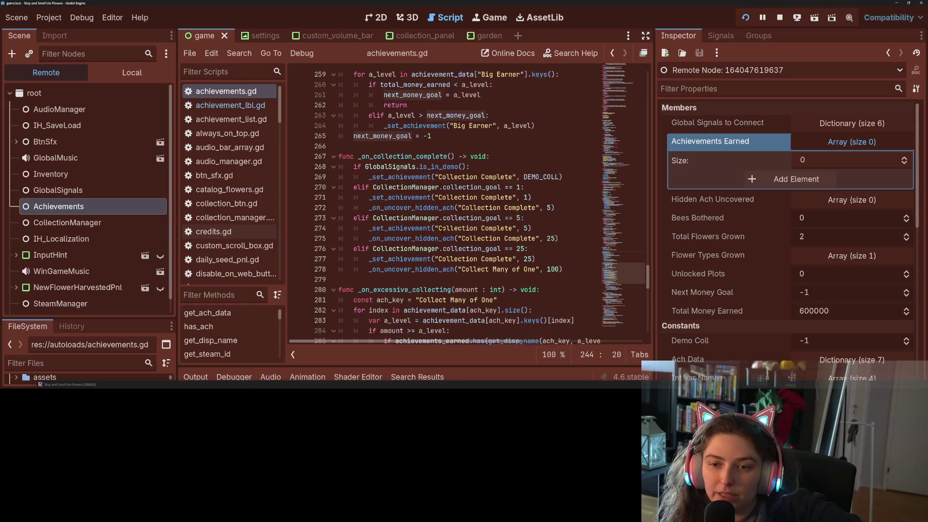
{"action": "scroll", "coordinate": [444, 203], "scroll_direction": "up", "scroll_amount": 20}
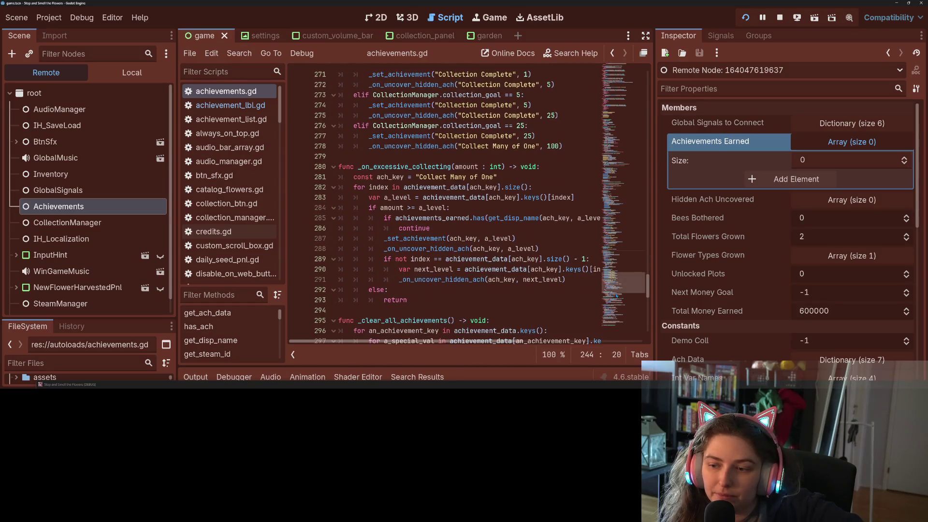
{"action": "left_click_drag", "start_coordinate": [608, 163], "coordinate": [600, 129]}
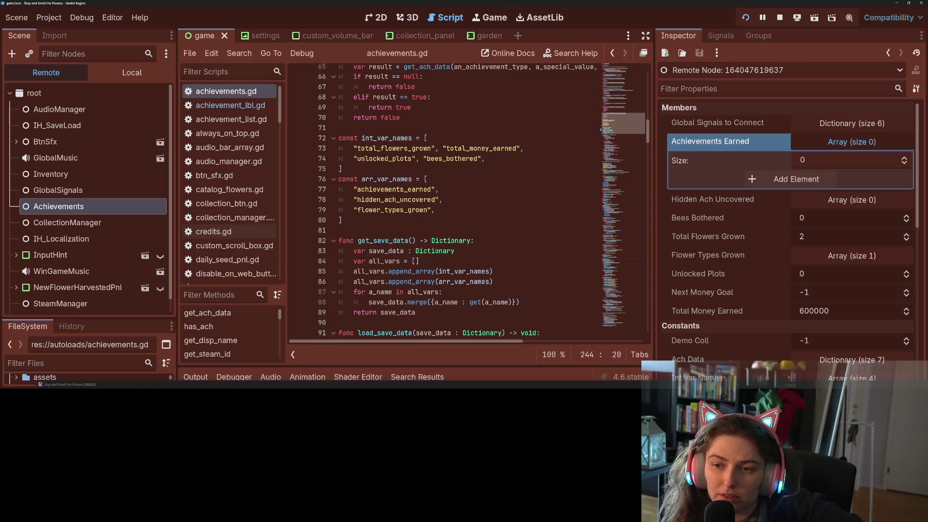
Browse further through the script and put the caret at the end of line 74
{"action": "scroll", "coordinate": [590, 146], "scroll_direction": "down", "scroll_amount": 7}
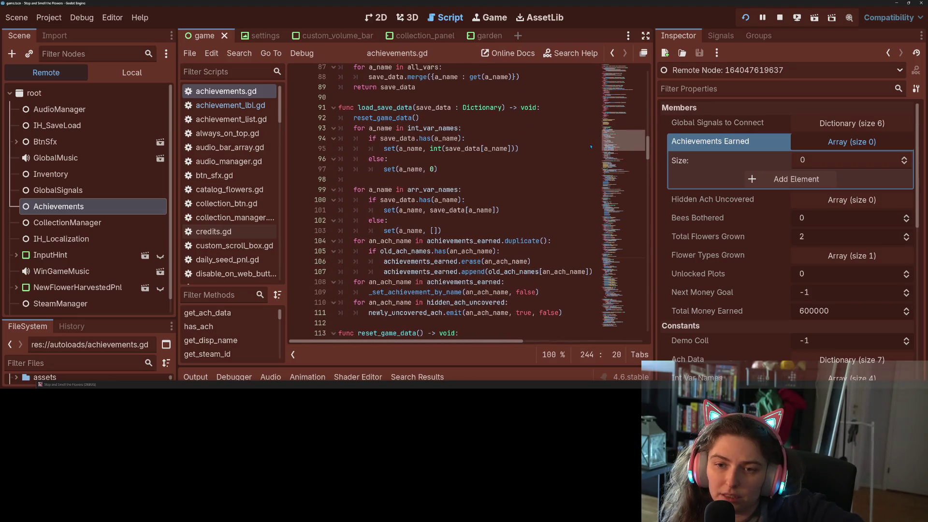
{"action": "scroll", "coordinate": [591, 146], "scroll_direction": "down", "scroll_amount": 2}
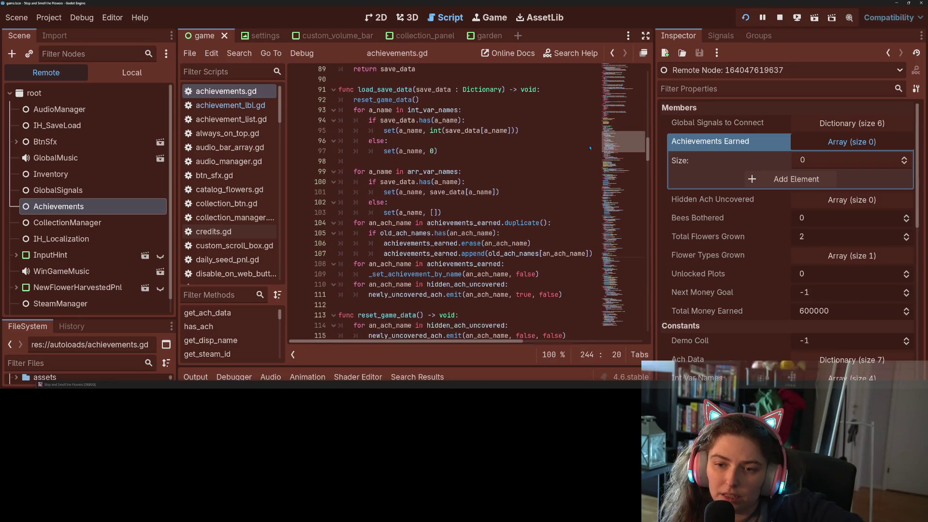
{"action": "scroll", "coordinate": [588, 150], "scroll_direction": "up", "scroll_amount": 8}
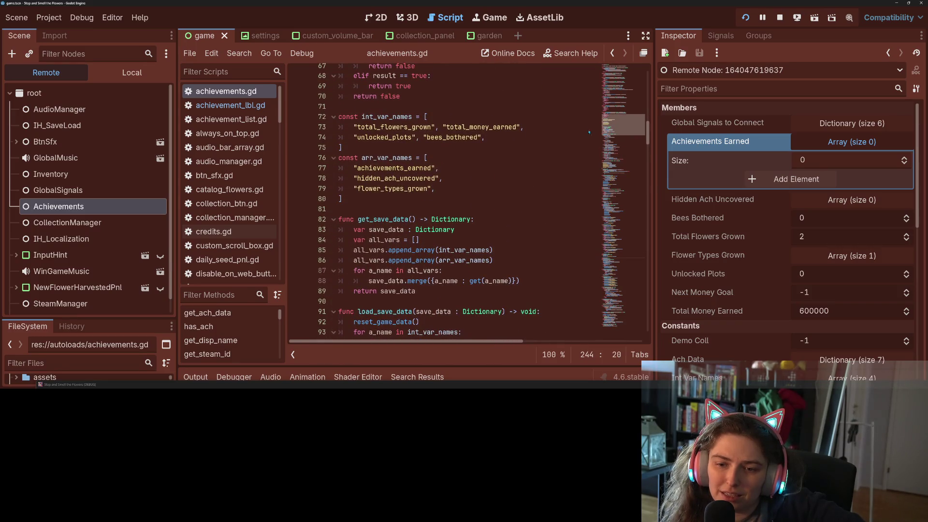
{"action": "scroll", "coordinate": [588, 132], "scroll_direction": "down", "scroll_amount": 9}
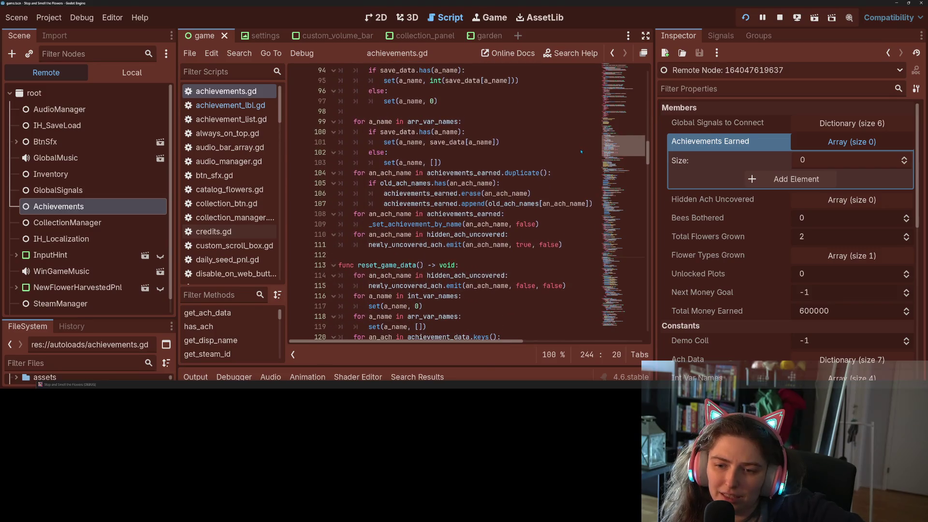
{"action": "scroll", "coordinate": [581, 152], "scroll_direction": "down", "scroll_amount": 3}
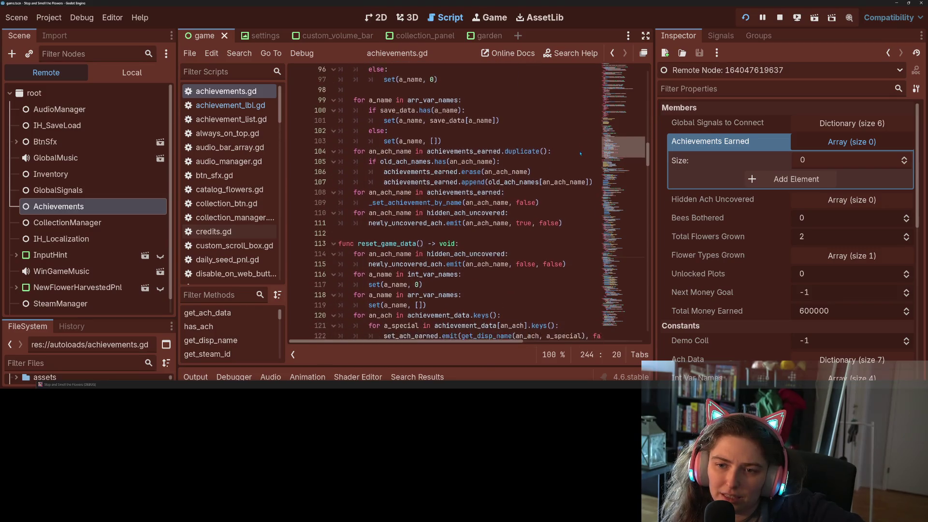
{"action": "scroll", "coordinate": [577, 160], "scroll_direction": "down", "scroll_amount": 2}
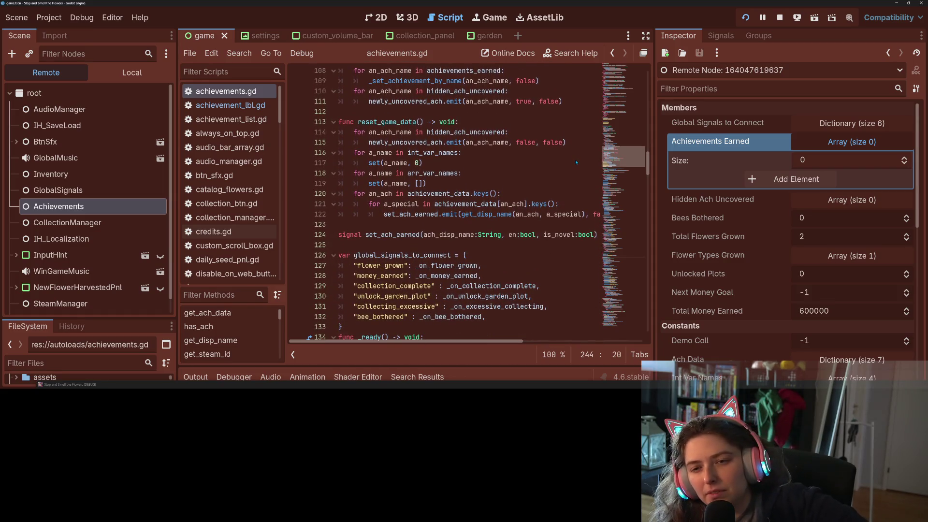
{"action": "scroll", "coordinate": [576, 162], "scroll_direction": "down", "scroll_amount": 1}
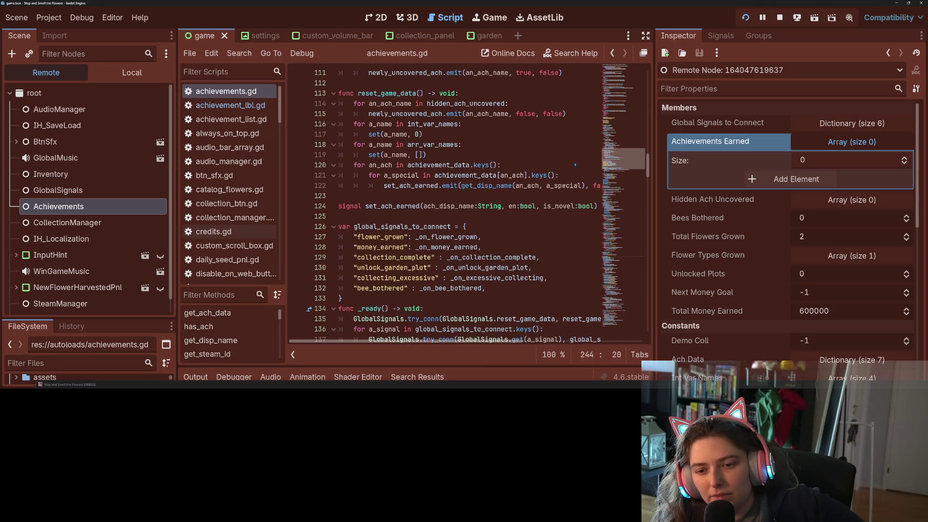
{"action": "scroll", "coordinate": [575, 165], "scroll_direction": "up", "scroll_amount": 1}
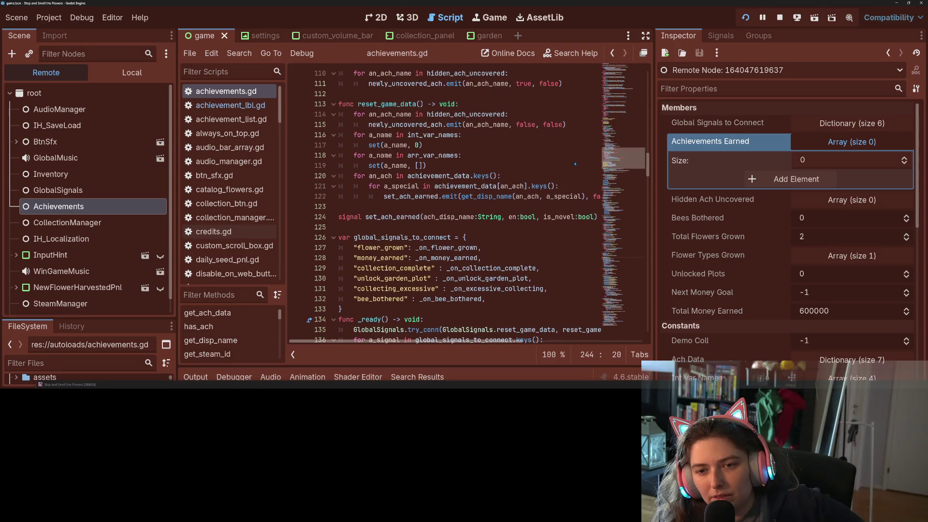
{"action": "scroll", "coordinate": [575, 164], "scroll_direction": "up", "scroll_amount": 10}
{"action": "scroll", "coordinate": [581, 137], "scroll_direction": "up", "scroll_amount": 3}
{"action": "left_click", "coordinate": [534, 156]}
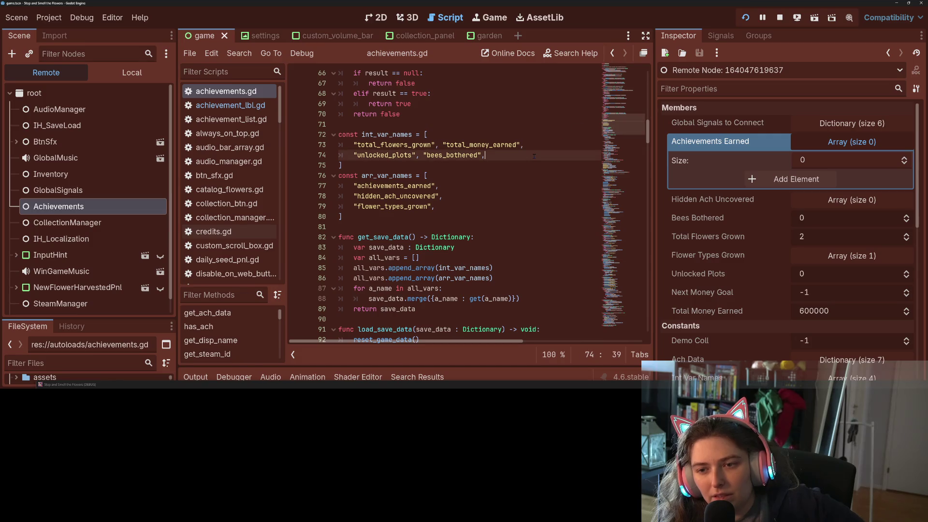
Inspect _on_money_earned and where next_money_goal is used, including the check on line 250
{"action": "scroll", "coordinate": [476, 252], "scroll_direction": "down", "scroll_amount": 20}
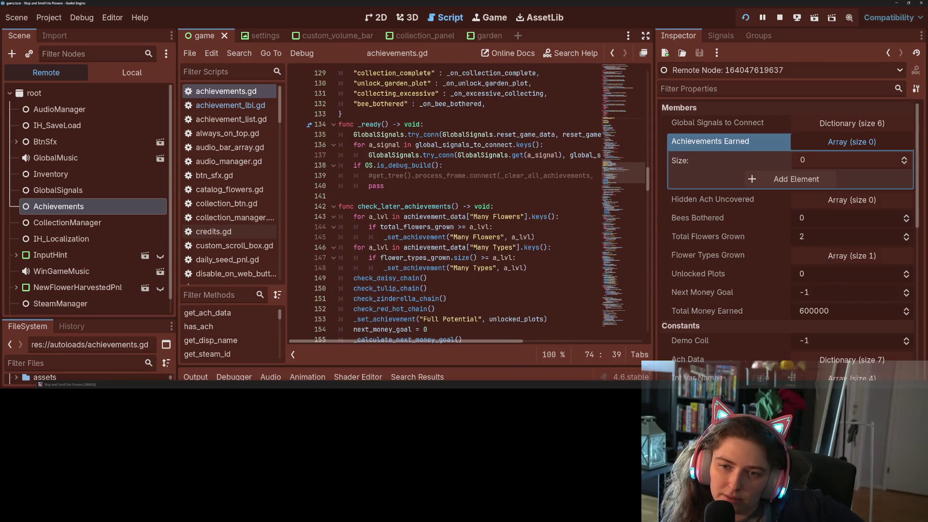
{"action": "scroll", "coordinate": [474, 250], "scroll_direction": "down", "scroll_amount": 14}
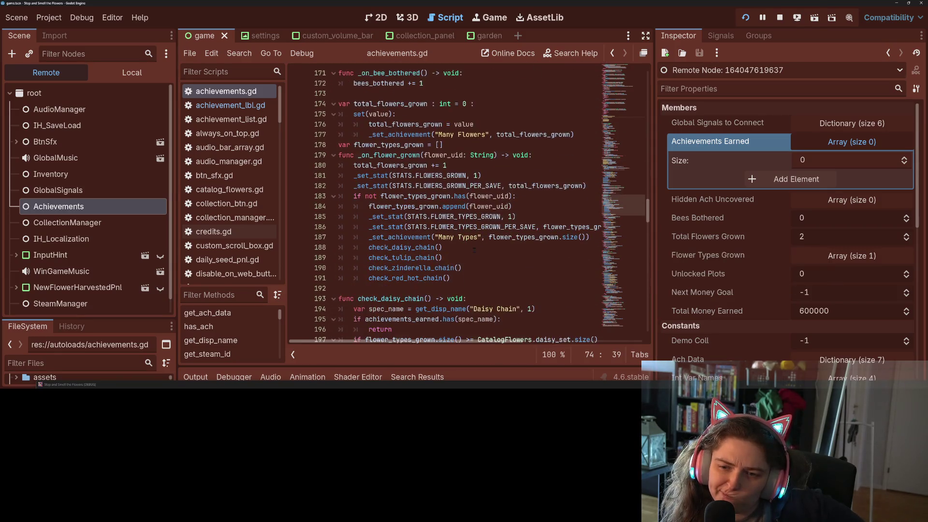
{"action": "scroll", "coordinate": [474, 250], "scroll_direction": "down", "scroll_amount": 15}
{"action": "scroll", "coordinate": [447, 247], "scroll_direction": "down", "scroll_amount": 8}
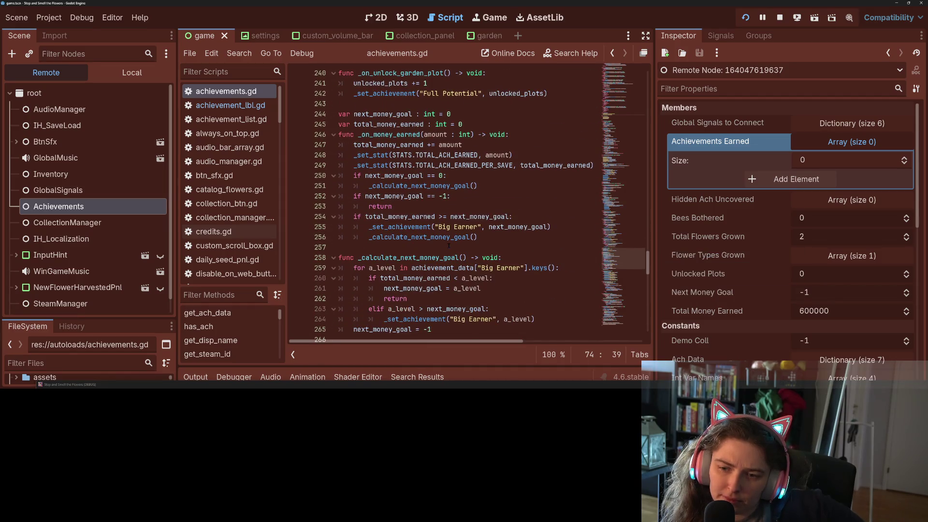
{"action": "scroll", "coordinate": [448, 246], "scroll_direction": "down", "scroll_amount": 5}
{"action": "scroll", "coordinate": [449, 245], "scroll_direction": "up", "scroll_amount": 6}
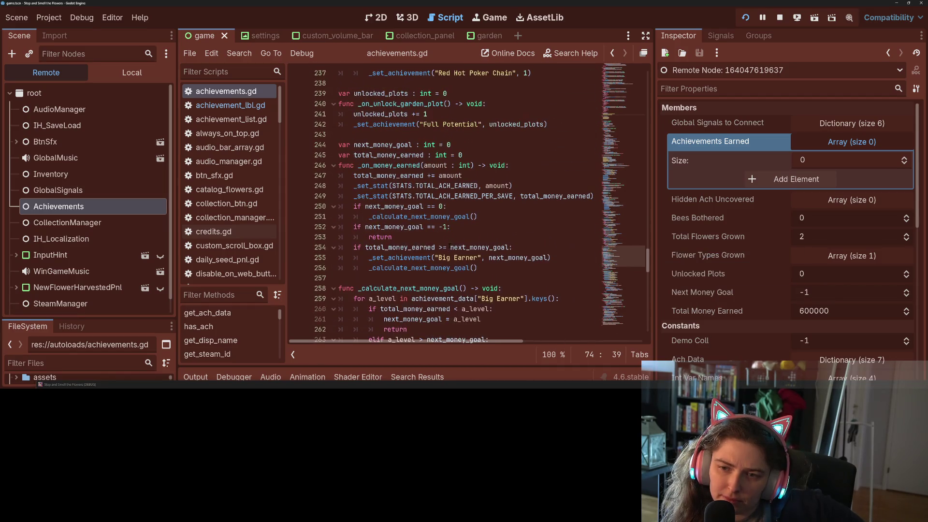
{"action": "double_click", "coordinate": [399, 165]}
{"action": "double_click", "coordinate": [378, 145]}
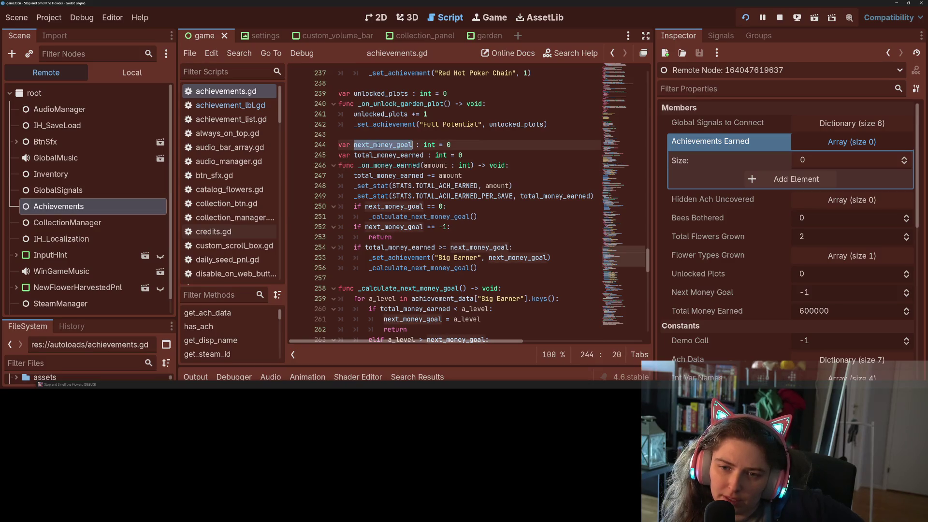
{"action": "left_click", "coordinate": [377, 145]}
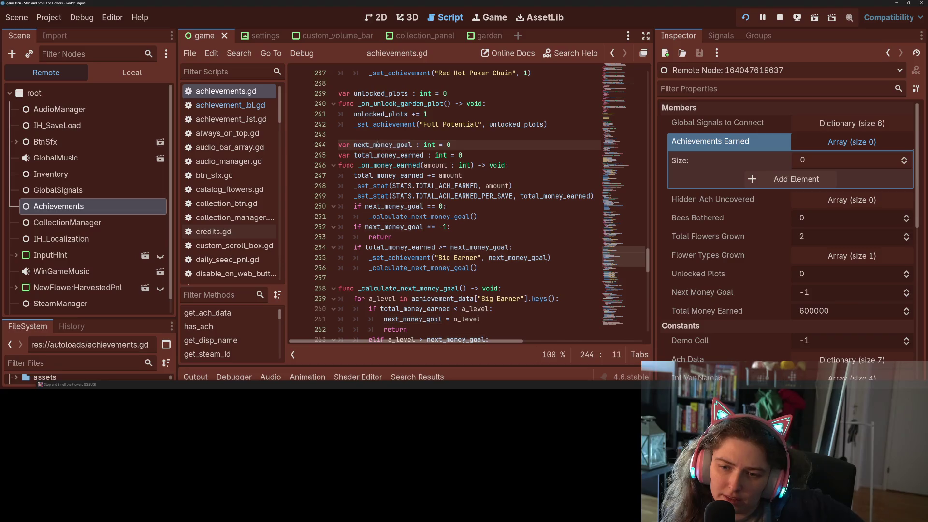
{"action": "left_click", "coordinate": [393, 206]}
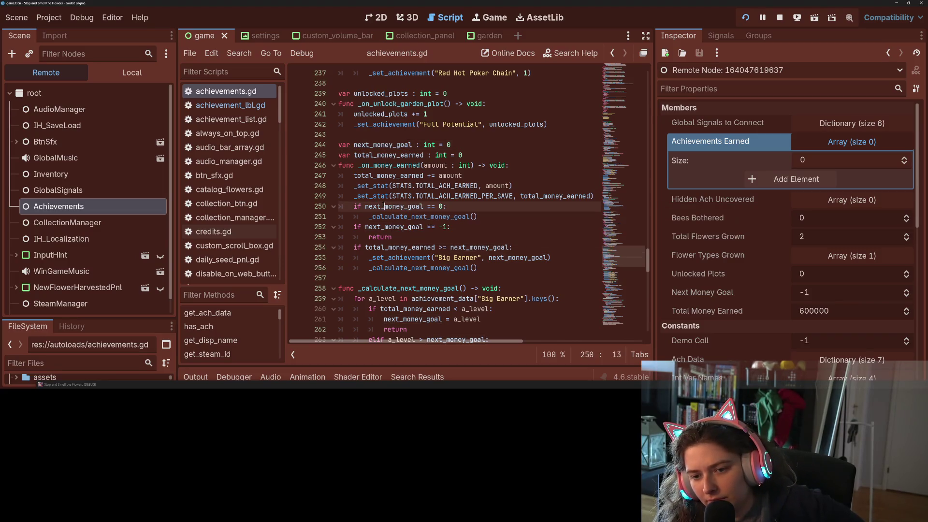
Add 'next_money_goal = 0' at the start of reset_game_data, save the script, and stop the game
{"action": "left_click", "coordinate": [424, 187]}
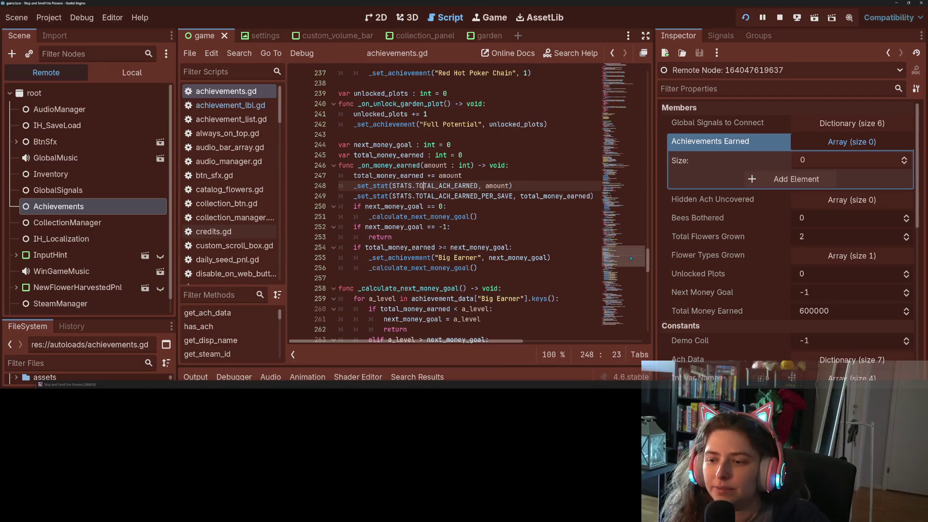
{"action": "left_click", "coordinate": [631, 181]}
{"action": "mouse_move", "coordinate": [631, 182]}
{"action": "left_mouse_down"}
{"action": "mouse_move", "coordinate": [629, 192]}
{"action": "mouse_move", "coordinate": [624, 155]}
{"action": "left_mouse_up"}
{"action": "left_click", "coordinate": [504, 160]}
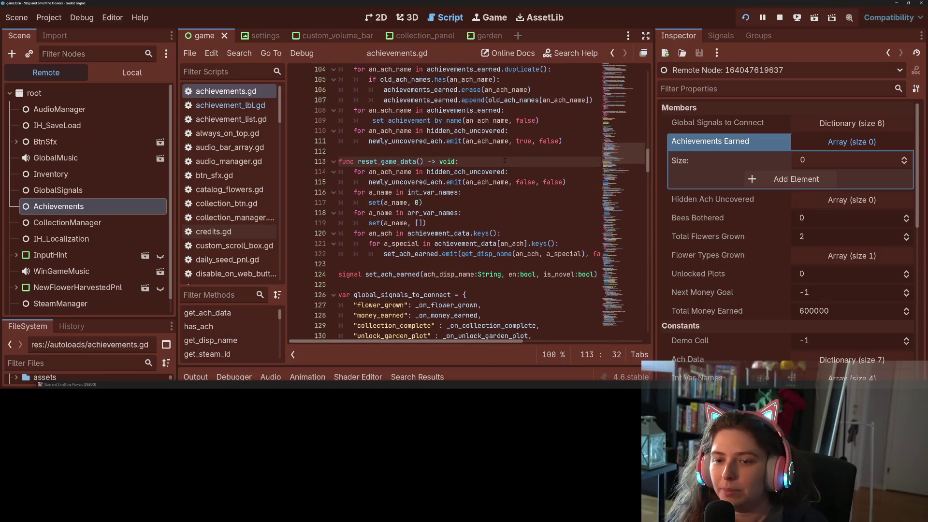
{"action": "key", "text": "Return"}
{"action": "type", "text": "next_money_goal = "}
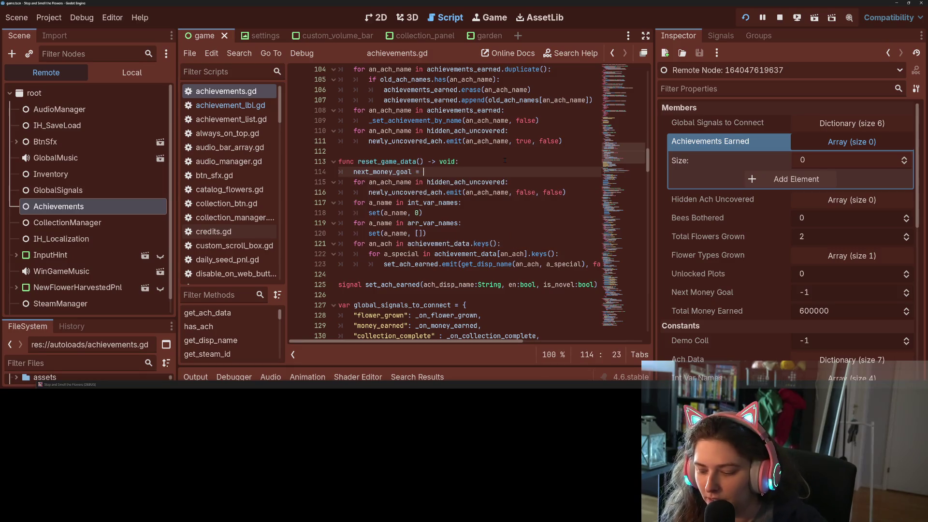
{"action": "type", "text": "0"}
{"action": "key", "text": "ctrl+s"}
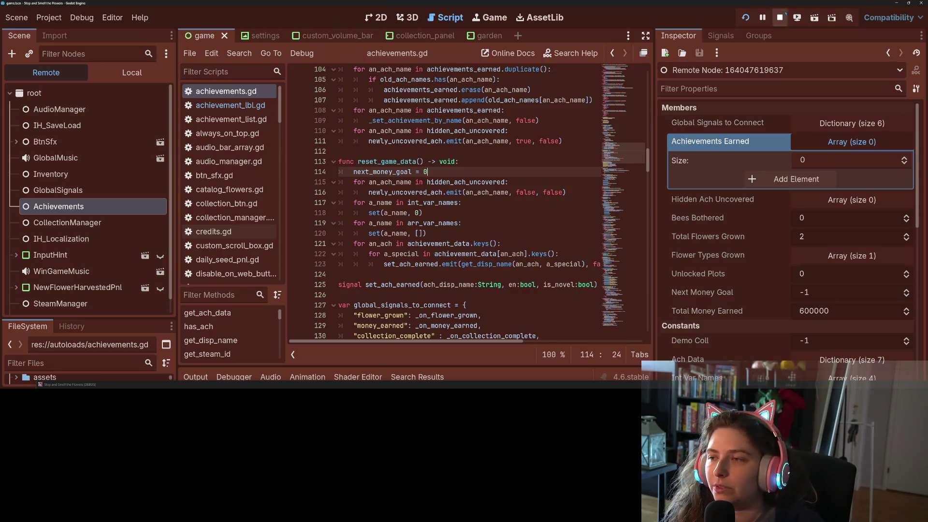
{"action": "left_click", "coordinate": [779, 17]}
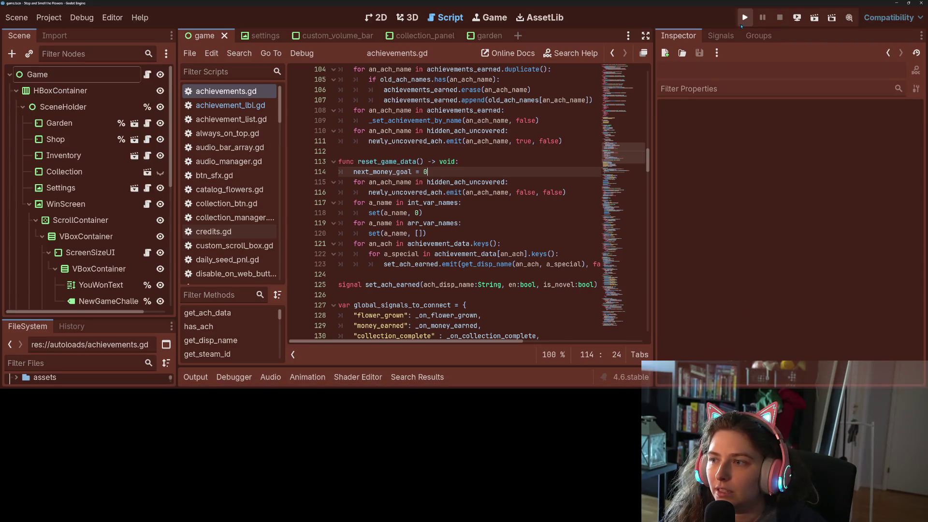
{"action": "left_click", "coordinate": [746, 18]}
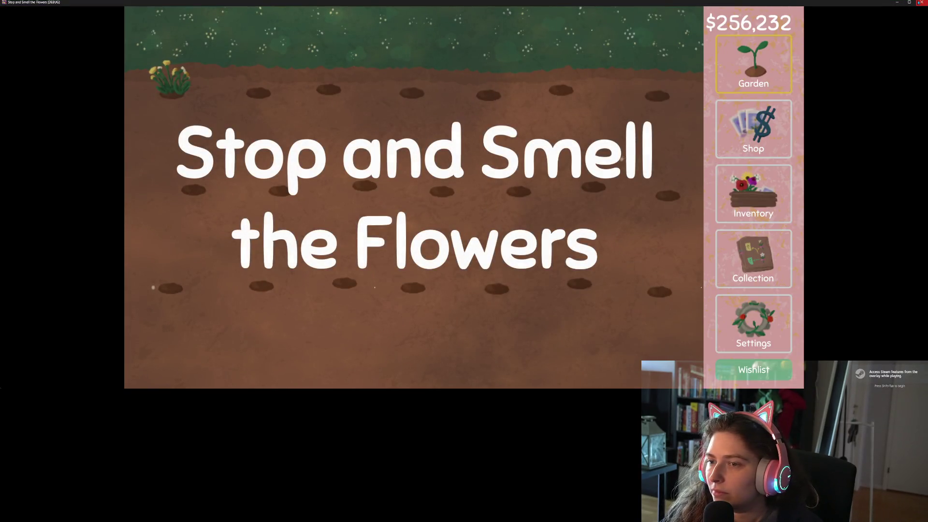
{"action": "key", "text": "alt+F4"}
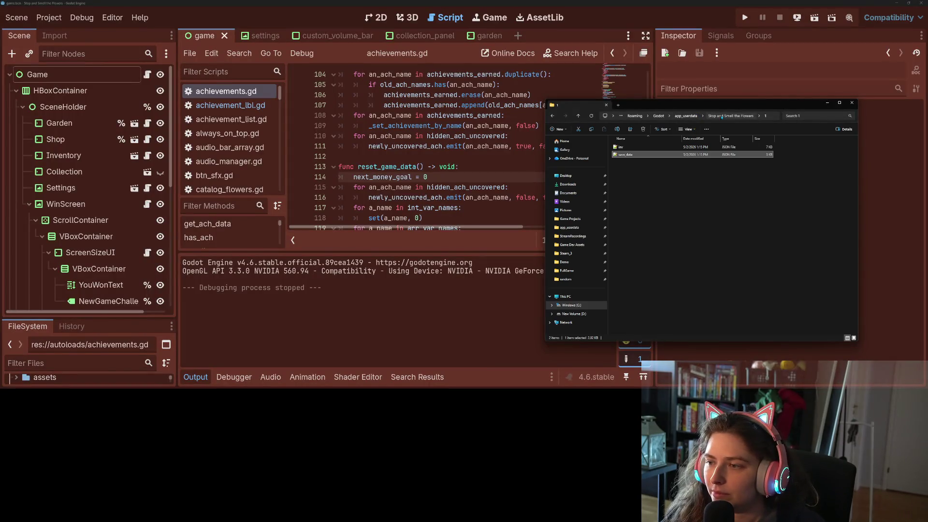
Delete save folders 1–6 from the Stop and Smell the Flowers user-data folder and relaunch the game
{"action": "left_click", "coordinate": [721, 116]}
{"action": "left_click", "coordinate": [646, 184], "text": "shift"}
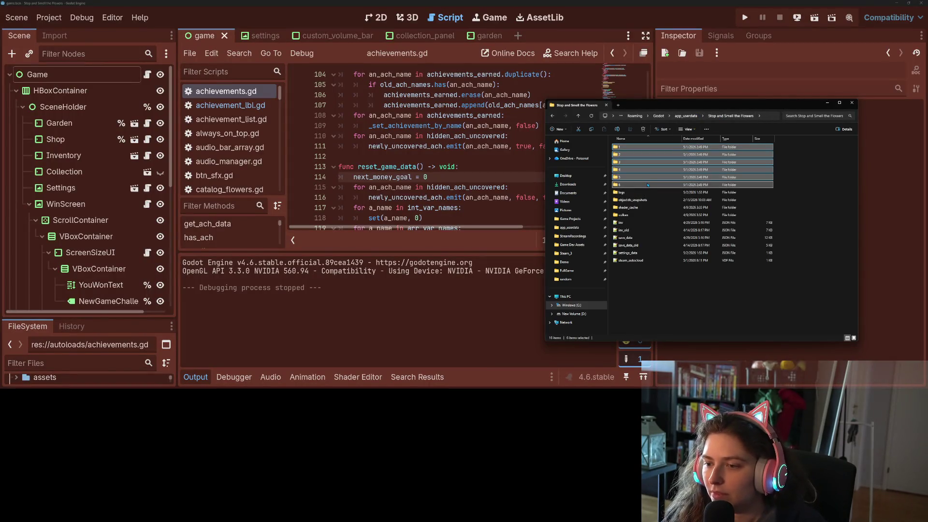
{"action": "key", "text": "Delete"}
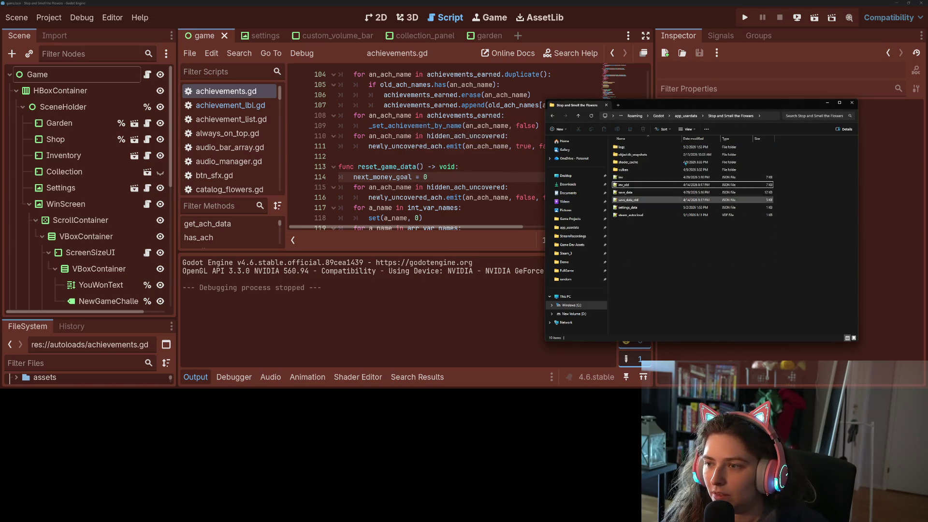
{"action": "left_click", "coordinate": [743, 17]}
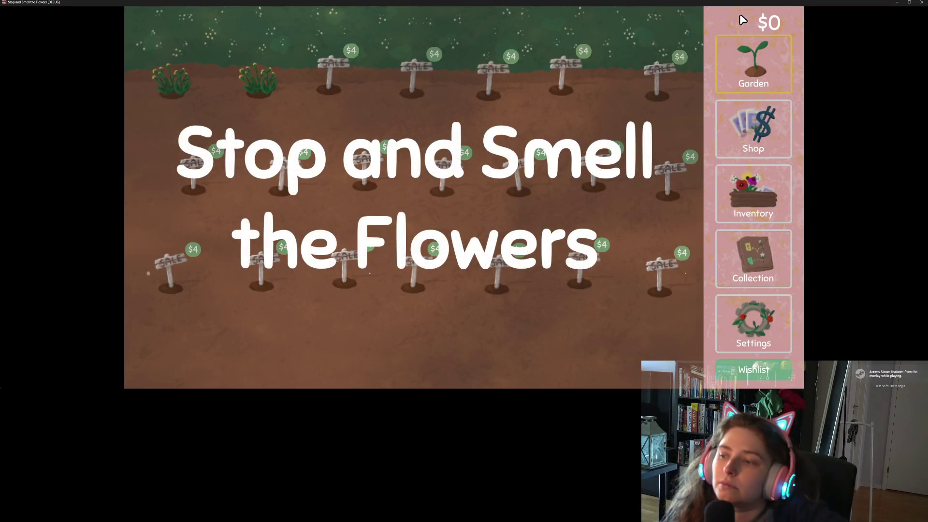
Open the achievements list and use the debug money key to earn the earnings achievements
{"action": "left_click", "coordinate": [740, 239]}
{"action": "left_click", "coordinate": [660, 27]}
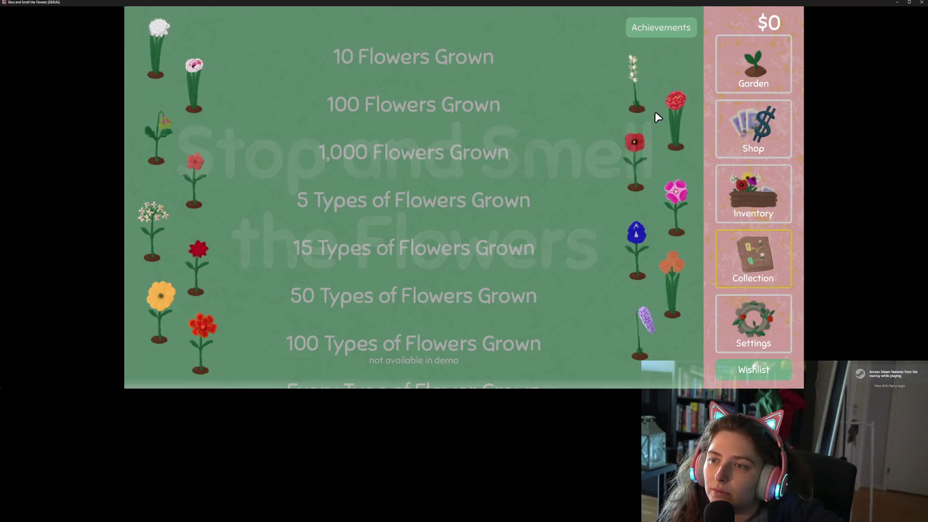
{"action": "scroll", "coordinate": [556, 145], "scroll_direction": "down", "scroll_amount": 5}
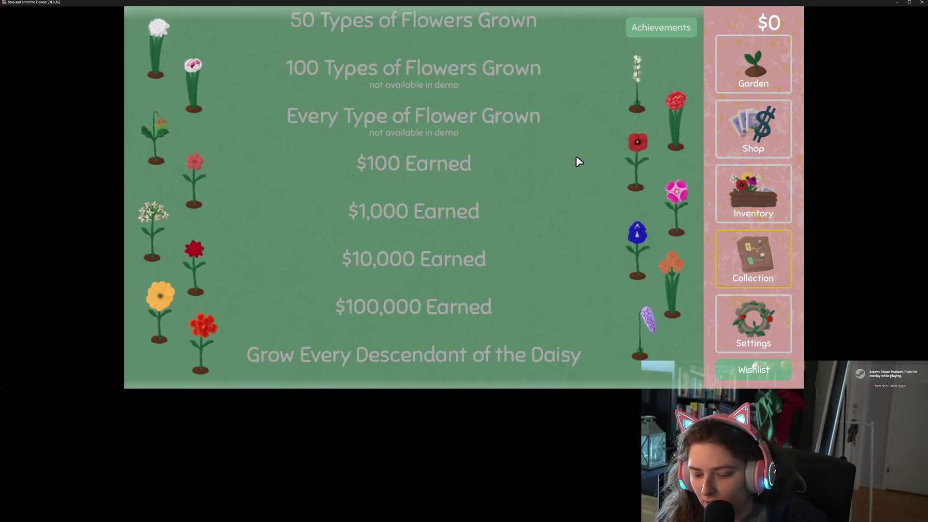
{"action": "key", "text": "m"}
{"action": "key", "text": "m"}
{"action": "key", "text": "m"}
{"action": "key", "text": "m"}
{"action": "key", "text": "m"}
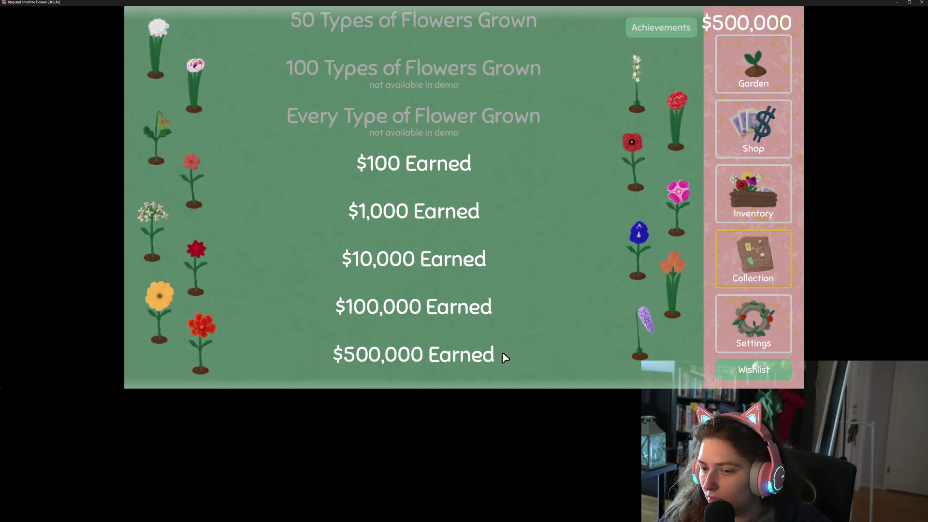
{"action": "scroll", "coordinate": [529, 302], "scroll_direction": "down", "scroll_amount": 2}
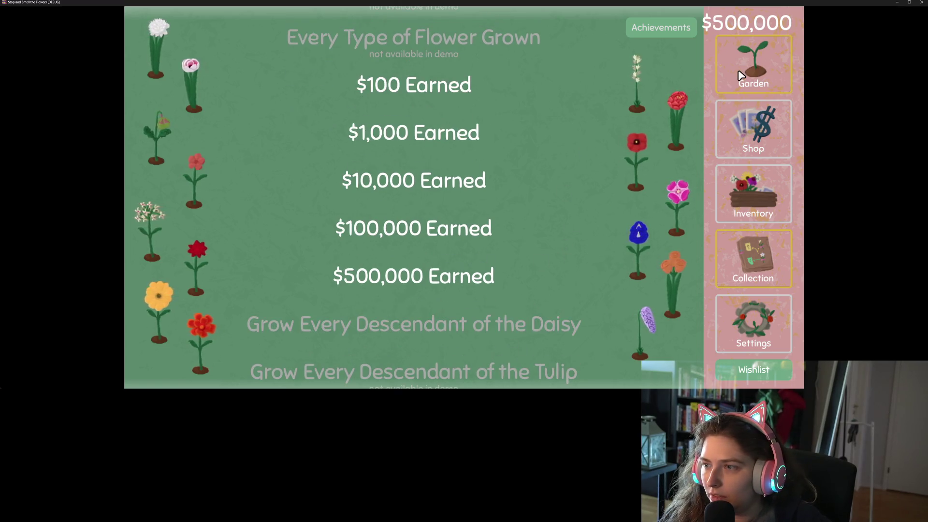
Buy every garden plot by dragging across the rows, recheck Achievements, then open Settings
{"action": "left_click", "coordinate": [752, 65]}
{"action": "mouse_move", "coordinate": [217, 76]}
{"action": "left_mouse_down"}
{"action": "mouse_move", "coordinate": [605, 75]}
{"action": "mouse_move", "coordinate": [616, 197]}
{"action": "mouse_move", "coordinate": [196, 170]}
{"action": "mouse_move", "coordinate": [349, 261]}
{"action": "mouse_move", "coordinate": [620, 270]}
{"action": "mouse_move", "coordinate": [660, 280]}
{"action": "left_mouse_up"}
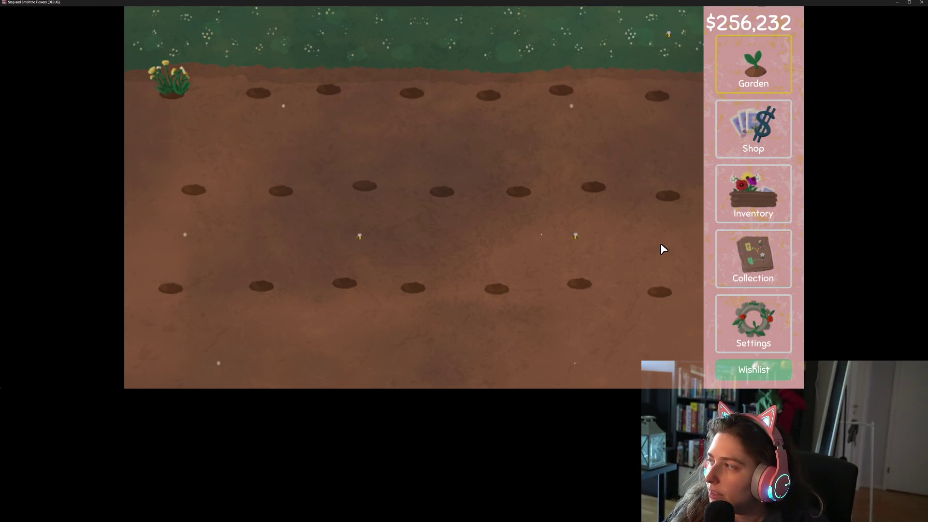
{"action": "left_click", "coordinate": [741, 245]}
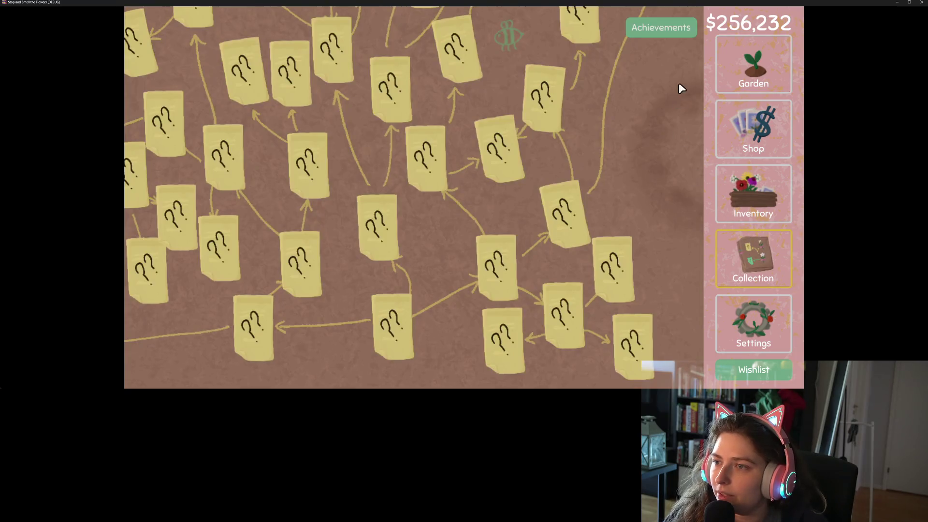
{"action": "left_click", "coordinate": [680, 30]}
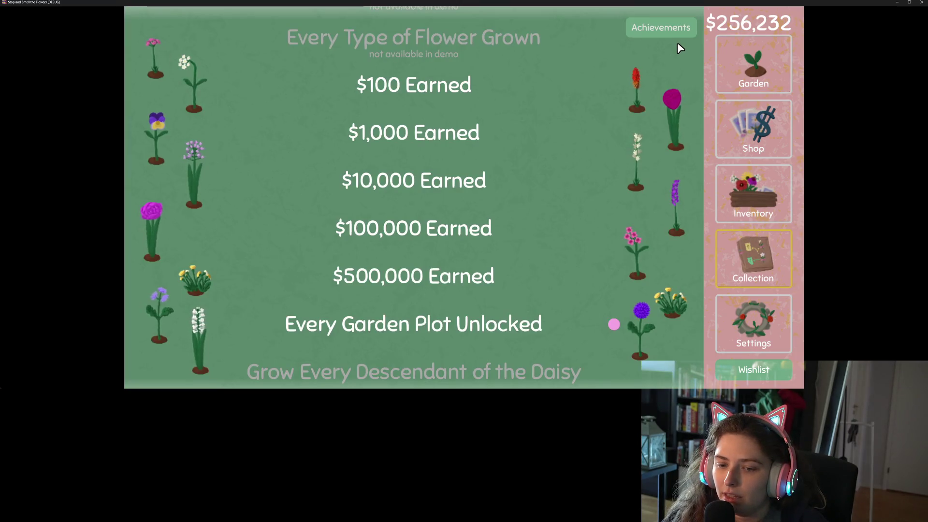
{"action": "left_click", "coordinate": [776, 319]}
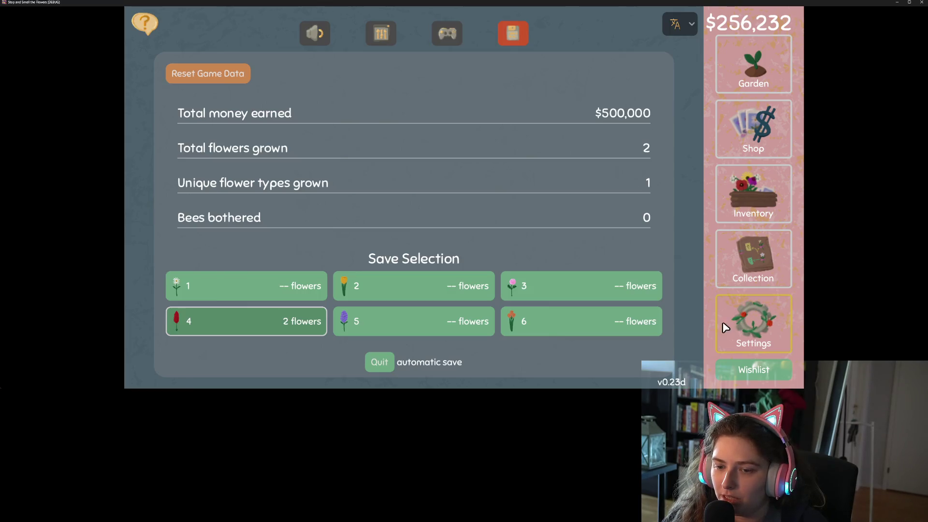
Switch to empty save slot 5 and use the money key to earn the $100–$500,000 achievements
{"action": "left_click", "coordinate": [463, 321]}
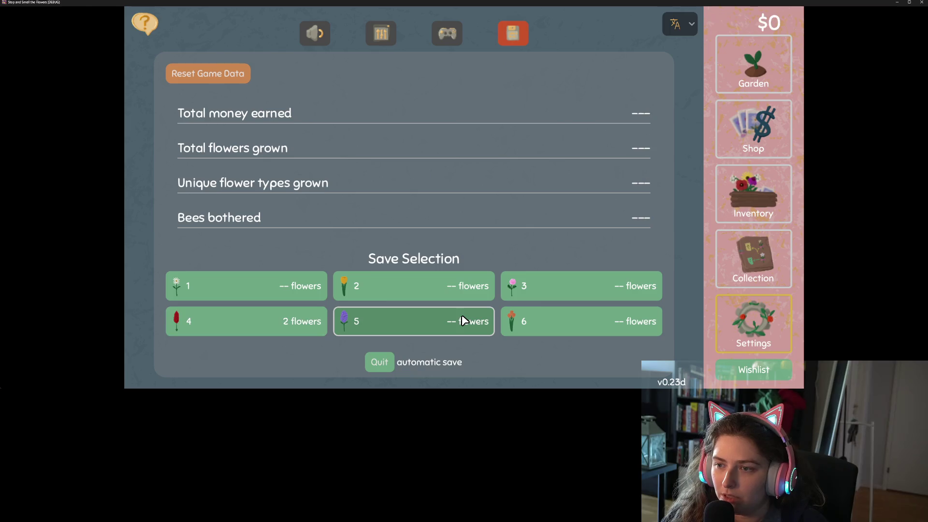
{"action": "left_click", "coordinate": [744, 269]}
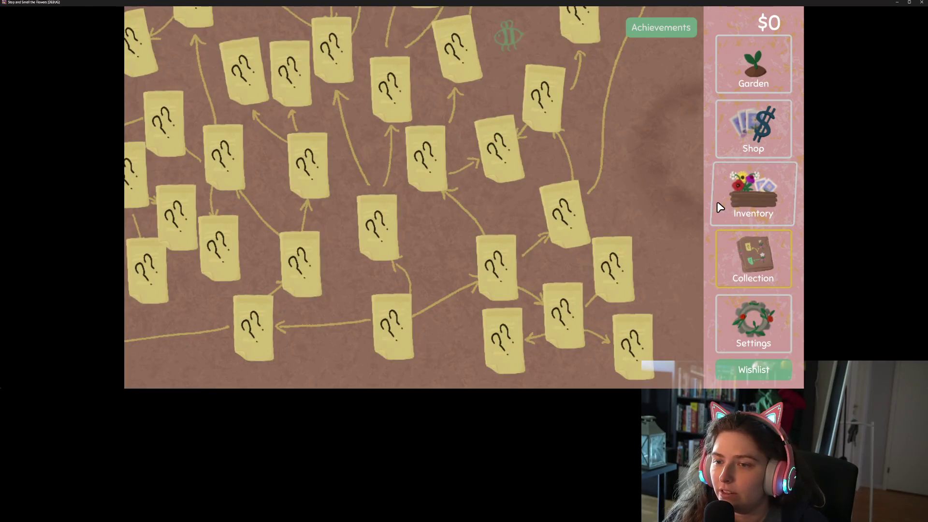
{"action": "left_click", "coordinate": [687, 29]}
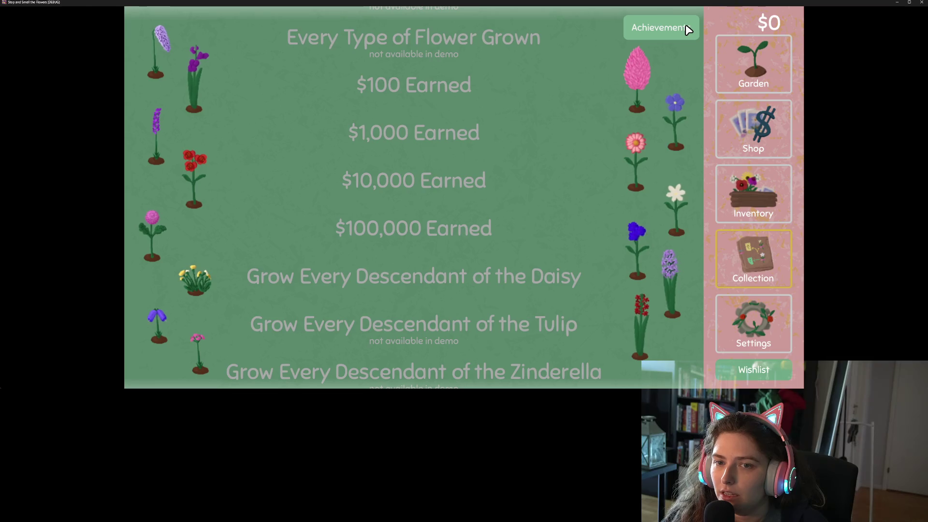
{"action": "scroll", "coordinate": [670, 127], "scroll_direction": "up", "scroll_amount": 7}
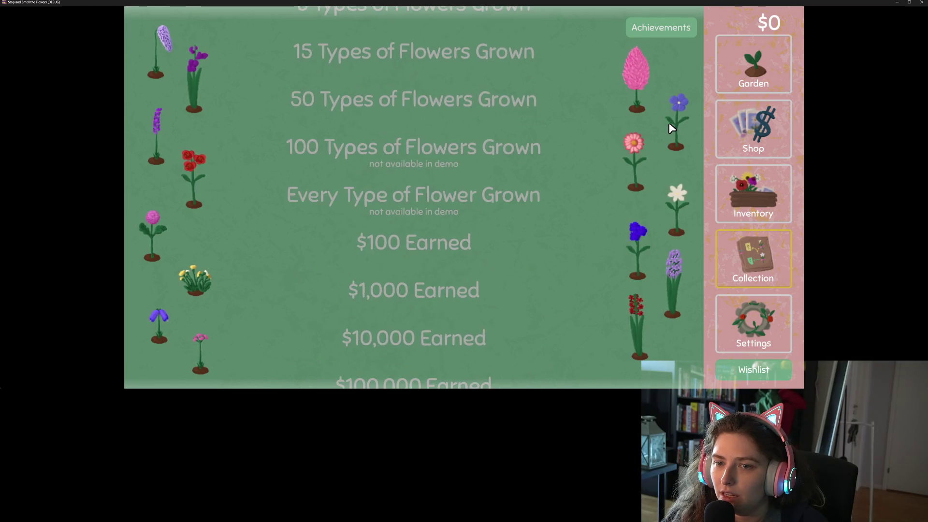
{"action": "scroll", "coordinate": [669, 123], "scroll_direction": "down", "scroll_amount": 5}
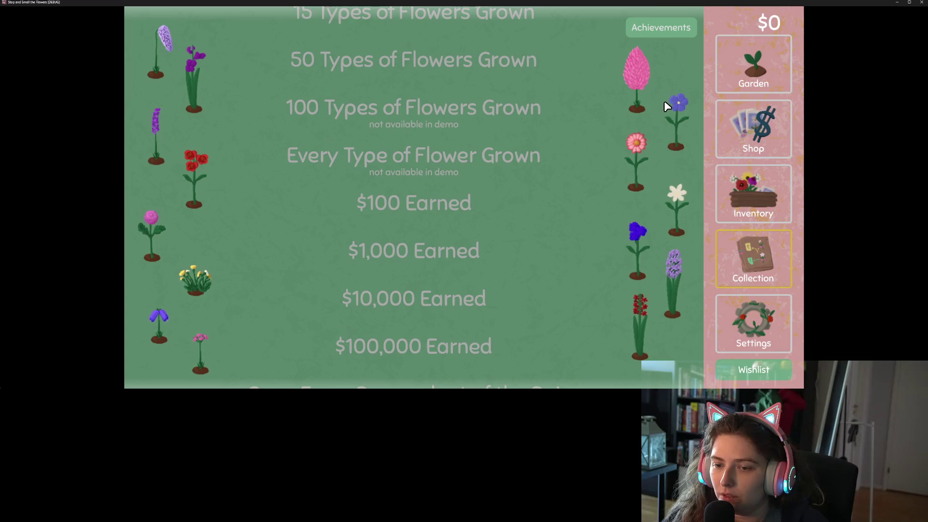
{"action": "key", "text": "m"}
{"action": "key", "text": "m"}
{"action": "key", "text": "m"}
{"action": "key", "text": "m"}
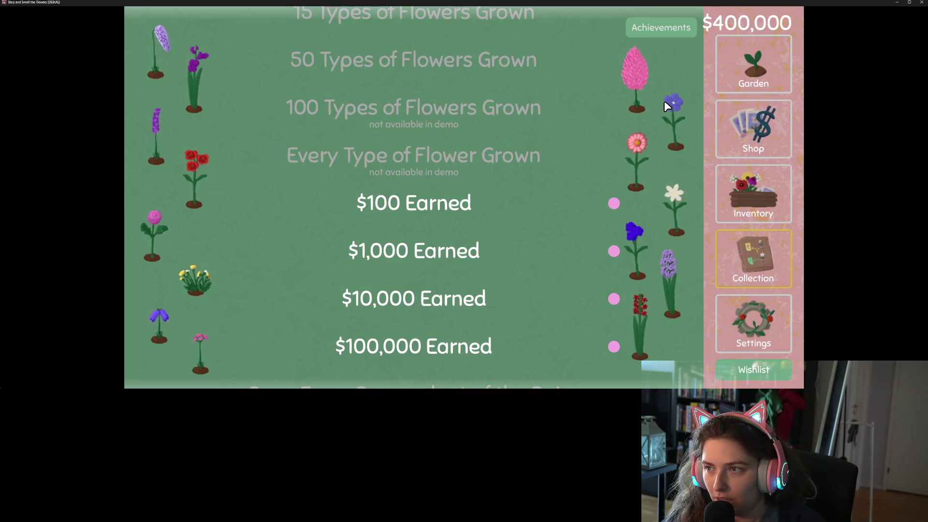
{"action": "scroll", "coordinate": [663, 100], "scroll_direction": "down", "scroll_amount": 2}
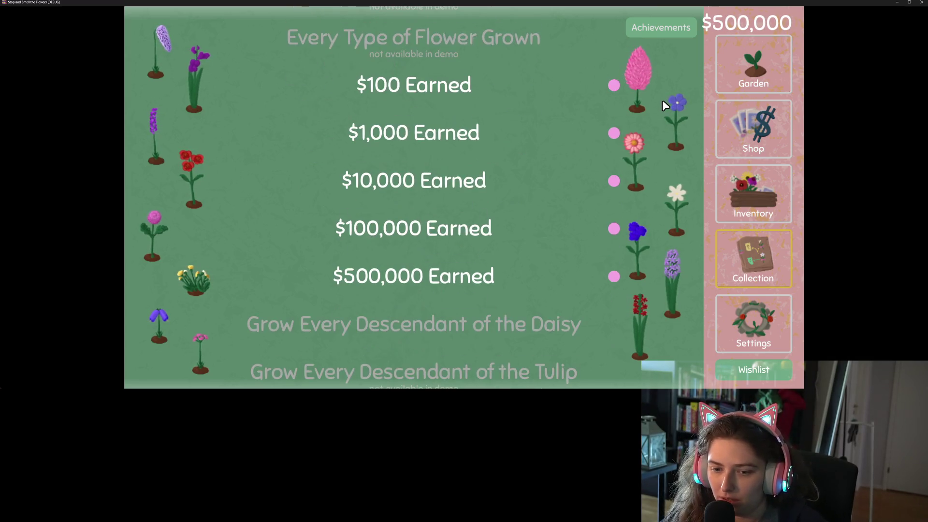
Harvest a weed, buy the middle and bottom garden plots, and confirm Every Garden Plot Unlocked
{"action": "left_click", "coordinate": [751, 68]}
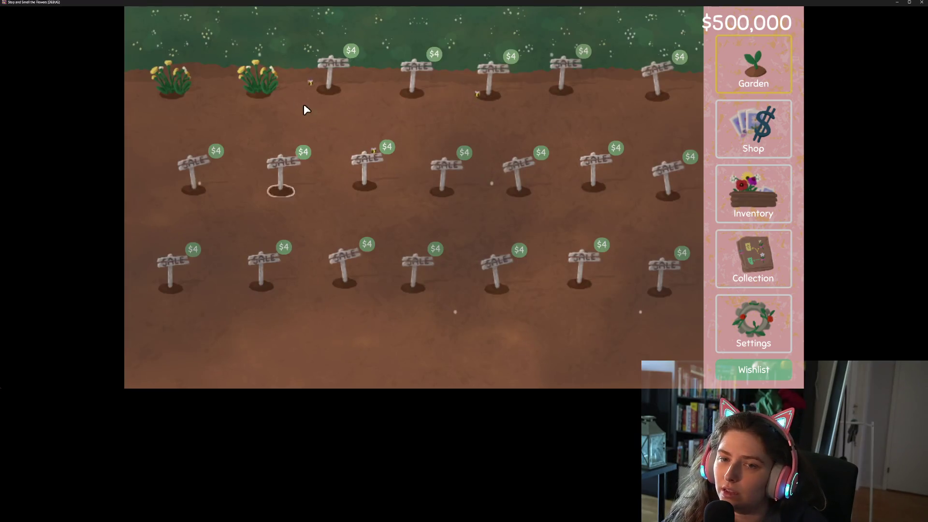
{"action": "left_click", "coordinate": [193, 84]}
{"action": "mouse_move", "coordinate": [667, 167]}
{"action": "left_mouse_down"}
{"action": "mouse_move", "coordinate": [227, 153]}
{"action": "mouse_move", "coordinate": [213, 250]}
{"action": "mouse_move", "coordinate": [656, 276]}
{"action": "left_mouse_up"}
{"action": "left_click", "coordinate": [735, 265]}
{"action": "left_click", "coordinate": [661, 28]}
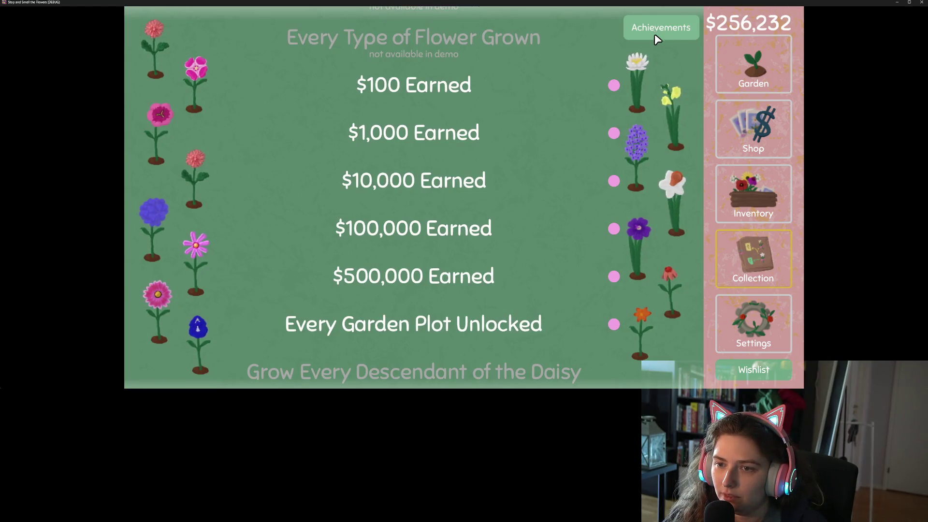
{"action": "scroll", "coordinate": [551, 349], "scroll_direction": "down", "scroll_amount": 5}
{"action": "scroll", "coordinate": [569, 281], "scroll_direction": "up", "scroll_amount": 10}
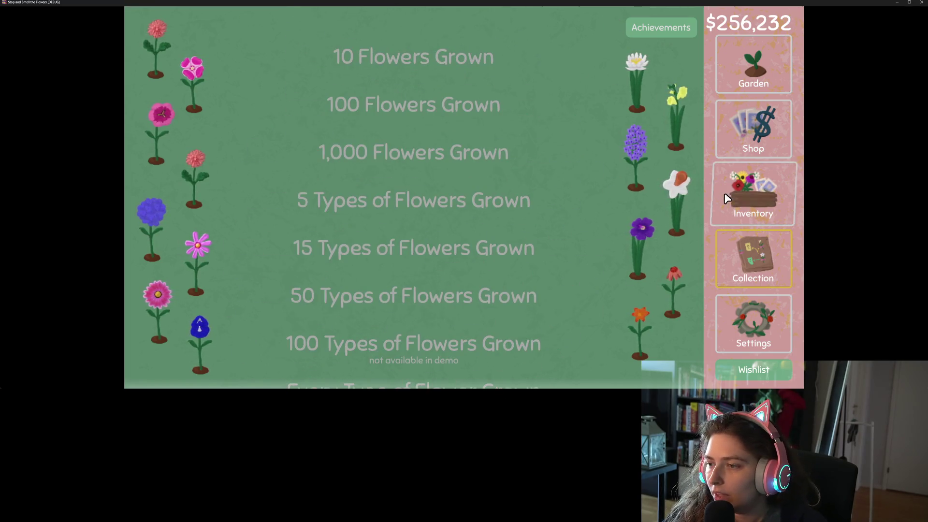
{"action": "left_click", "coordinate": [769, 202]}
{"action": "left_click", "coordinate": [748, 151]}
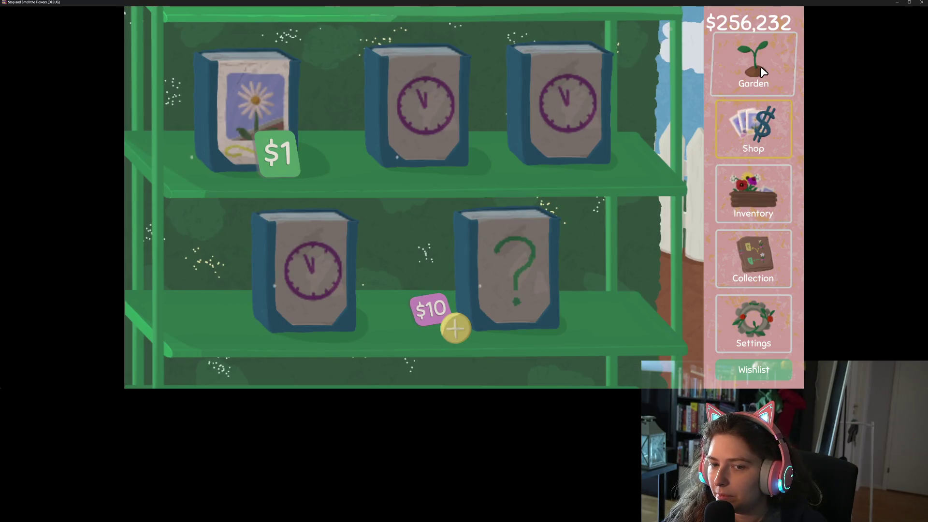
{"action": "left_click", "coordinate": [763, 71]}
{"action": "left_click", "coordinate": [788, 243]}
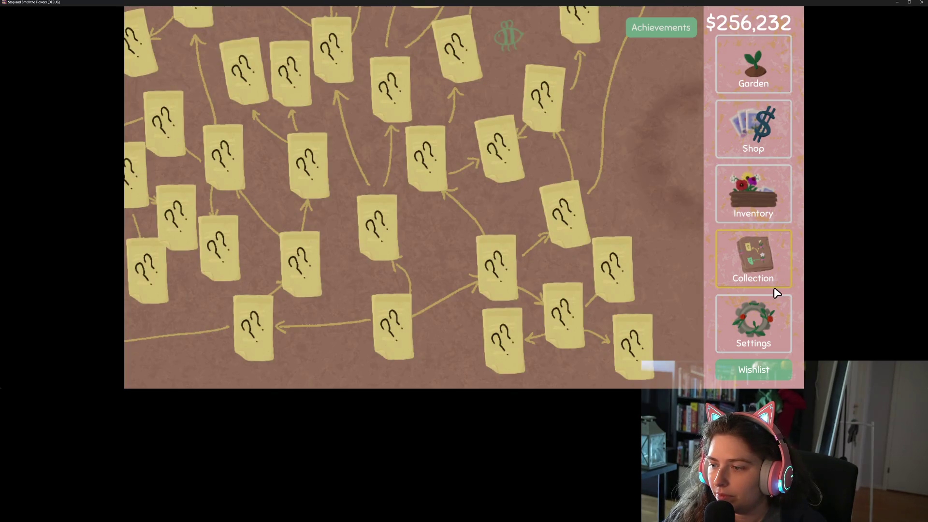
{"action": "left_click", "coordinate": [689, 30]}
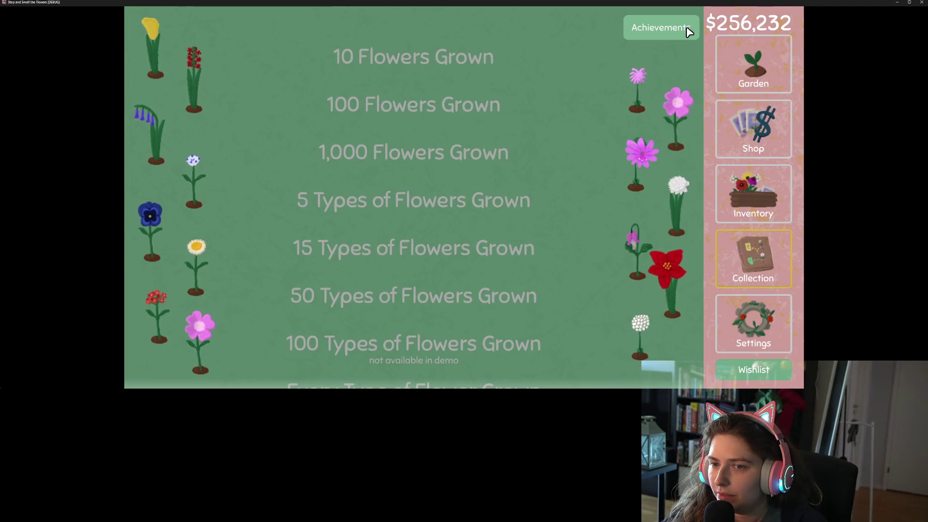
{"action": "scroll", "coordinate": [586, 196], "scroll_direction": "down", "scroll_amount": 5}
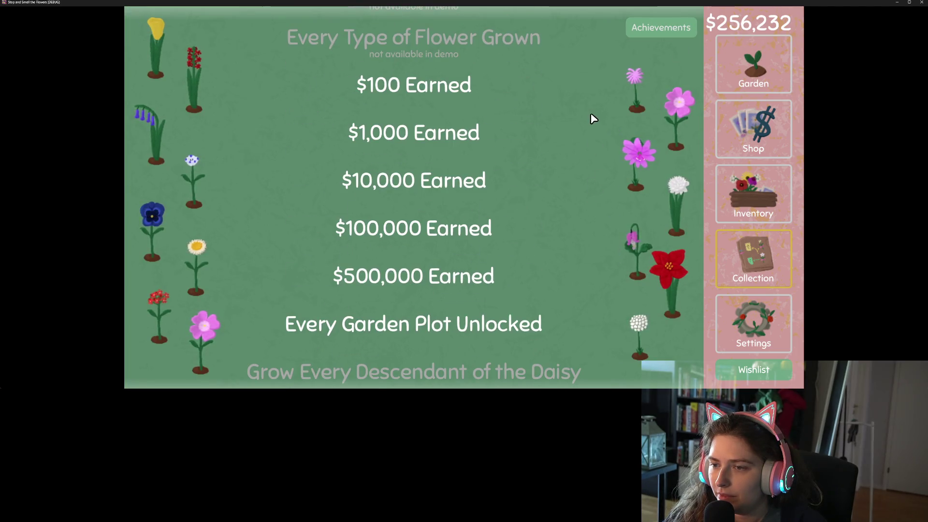
{"action": "scroll", "coordinate": [590, 145], "scroll_direction": "down", "scroll_amount": 5}
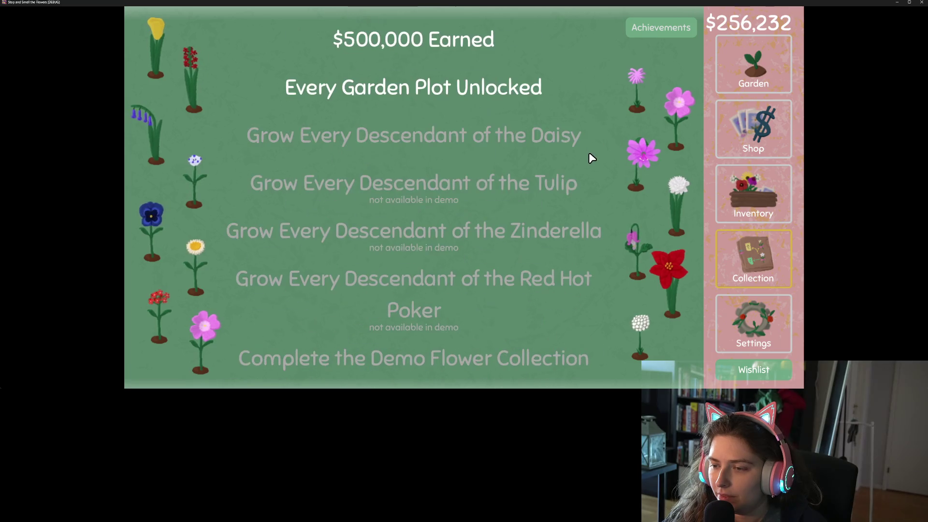
{"action": "scroll", "coordinate": [590, 155], "scroll_direction": "up", "scroll_amount": 3}
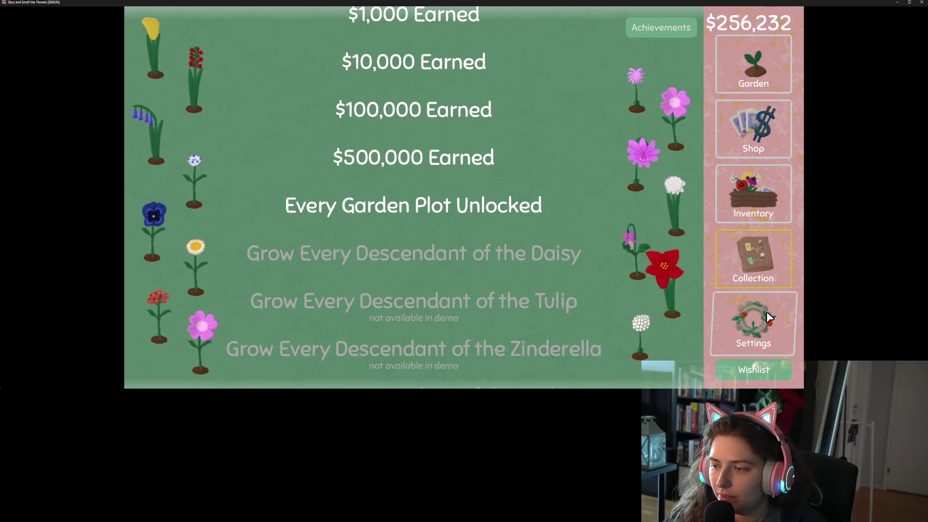
{"action": "left_click", "coordinate": [769, 318]}
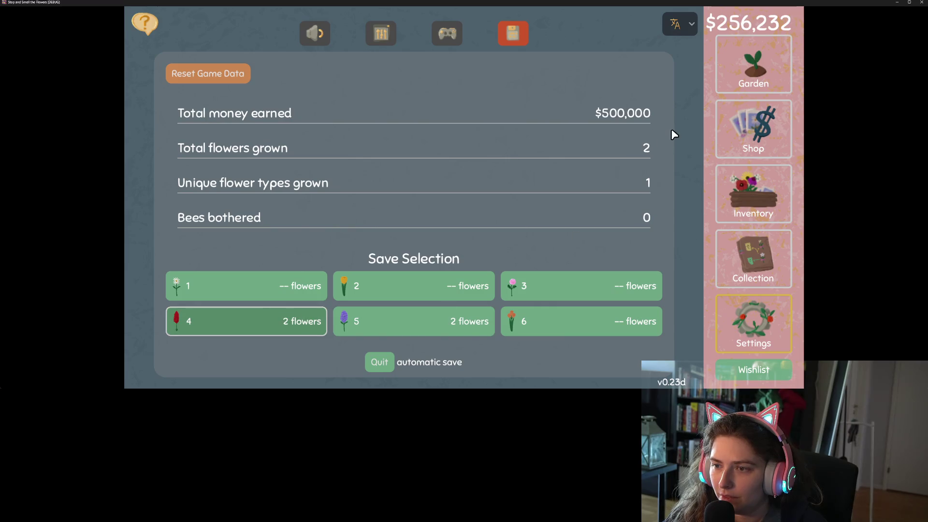
{"action": "left_click", "coordinate": [752, 237]}
{"action": "left_click", "coordinate": [654, 30]}
{"action": "scroll", "coordinate": [479, 195], "scroll_direction": "up", "scroll_amount": 4}
{"action": "scroll", "coordinate": [482, 196], "scroll_direction": "down", "scroll_amount": 3}
{"action": "scroll", "coordinate": [482, 195], "scroll_direction": "down", "scroll_amount": 5}
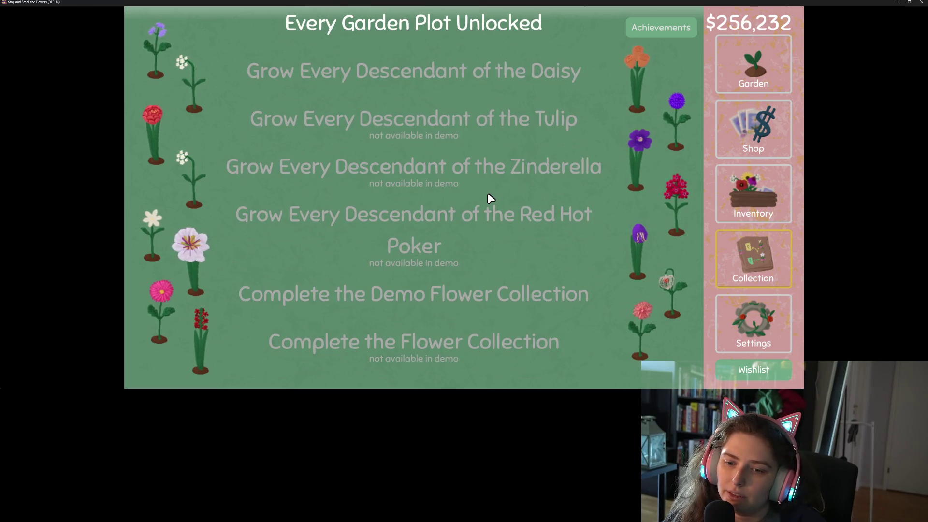
{"action": "scroll", "coordinate": [486, 191], "scroll_direction": "up", "scroll_amount": 9}
{"action": "scroll", "coordinate": [482, 188], "scroll_direction": "down", "scroll_amount": 3}
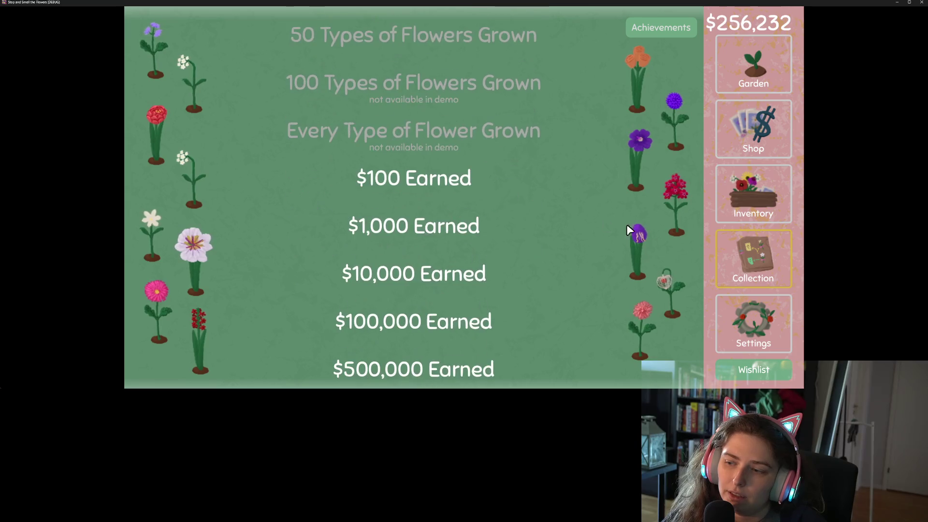
{"action": "left_click", "coordinate": [753, 324]}
Load empty save slot 3, briefly switching to slot 6 and back
{"action": "left_click", "coordinate": [622, 289]}
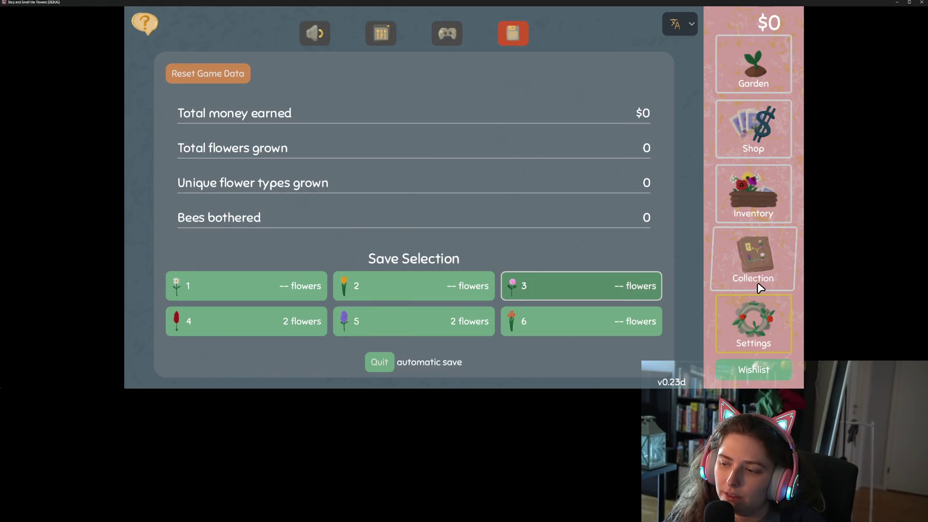
{"action": "left_click", "coordinate": [559, 323]}
{"action": "left_click", "coordinate": [543, 298]}
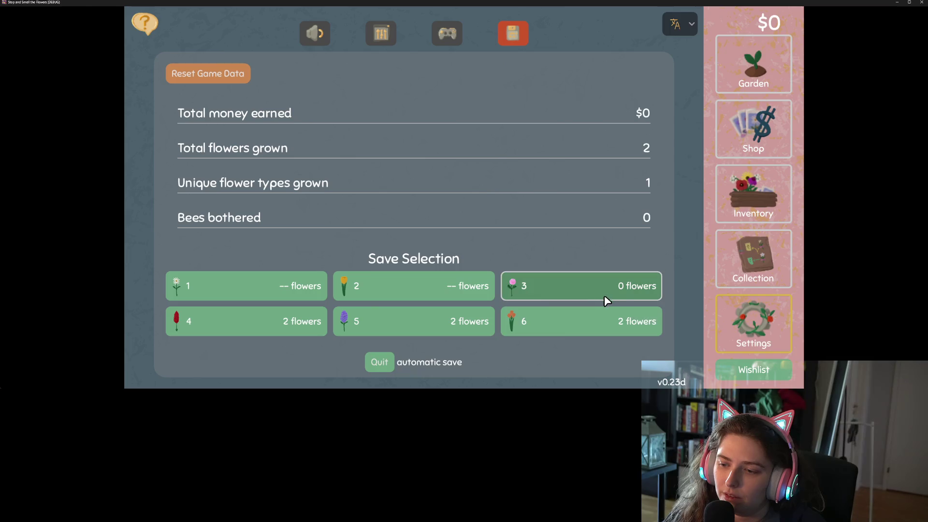
Confirm no earnings achievements are unlocked at $0, then close the game window
{"action": "left_click", "coordinate": [765, 252]}
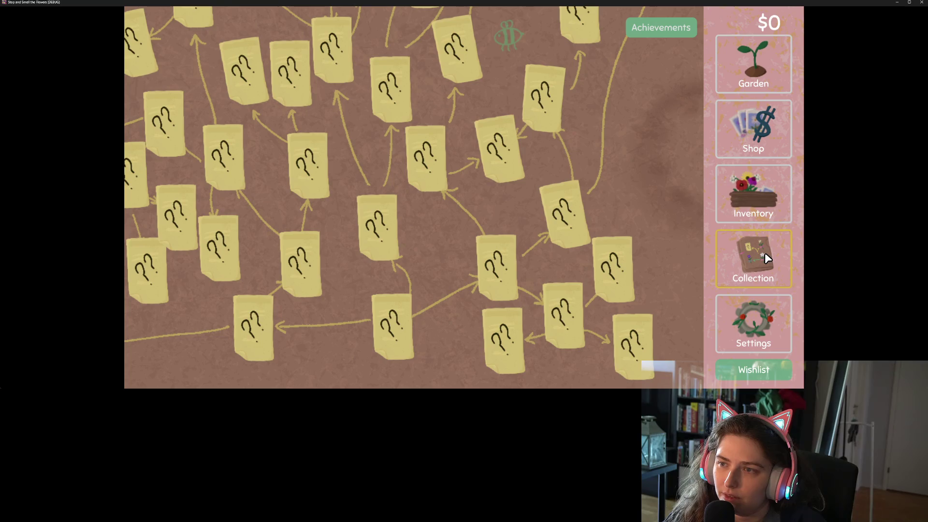
{"action": "left_click", "coordinate": [676, 25]}
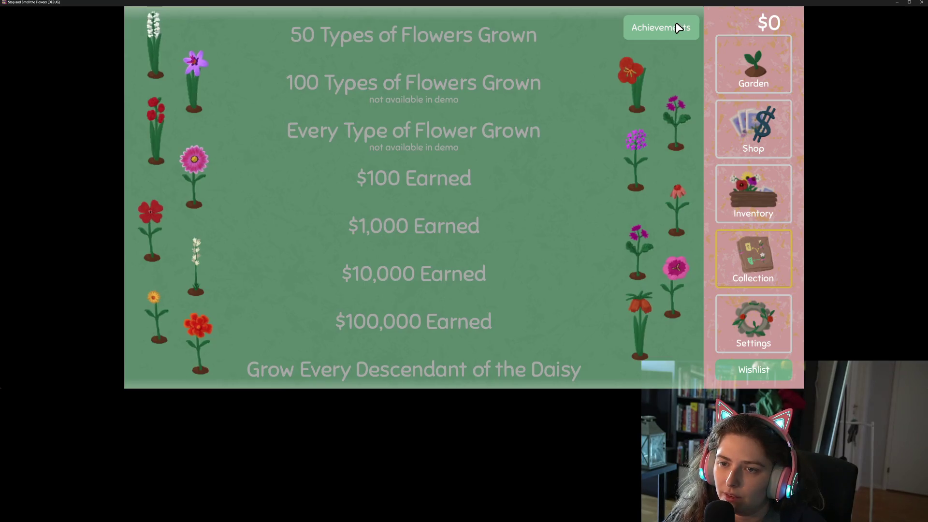
{"action": "scroll", "coordinate": [639, 127], "scroll_direction": "up", "scroll_amount": 5}
{"action": "scroll", "coordinate": [640, 126], "scroll_direction": "down", "scroll_amount": 5}
{"action": "scroll", "coordinate": [640, 127], "scroll_direction": "down", "scroll_amount": 7}
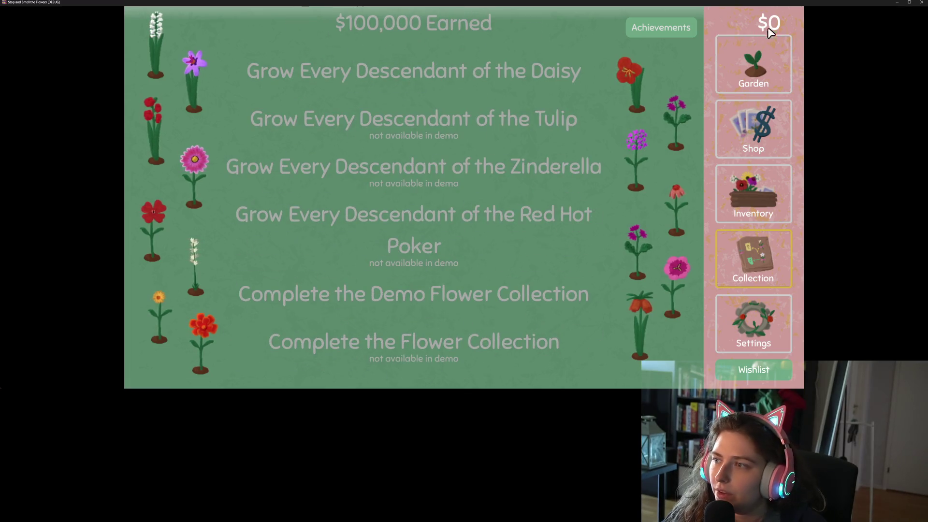
{"action": "left_click", "coordinate": [922, 2]}
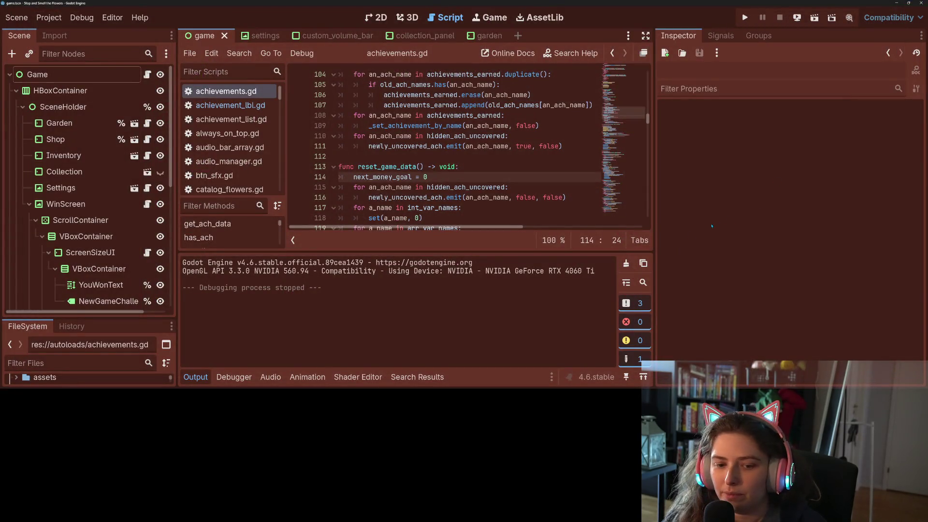
Discard the uncommitted changes to scenes\game.tscn in GitHub Desktop, then return to Godot
{"action": "key", "text": "alt+Tab"}
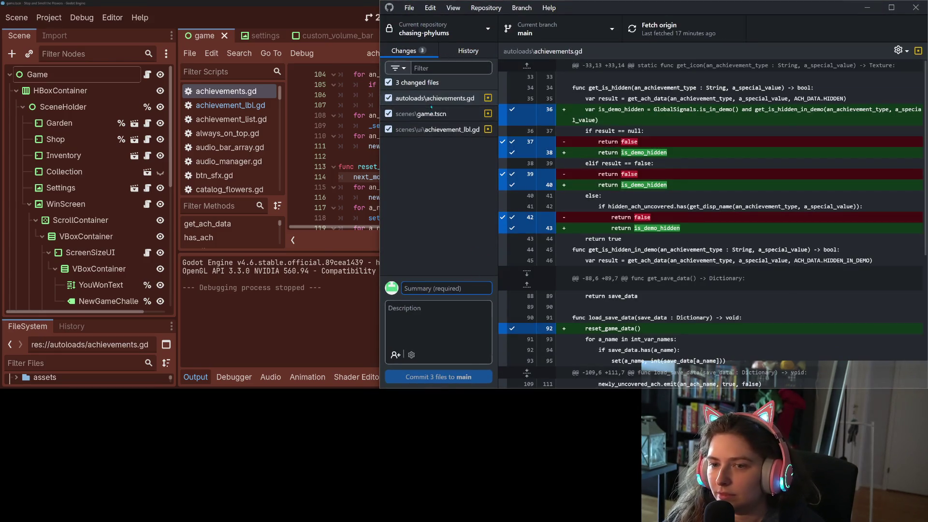
{"action": "left_click", "coordinate": [441, 115]}
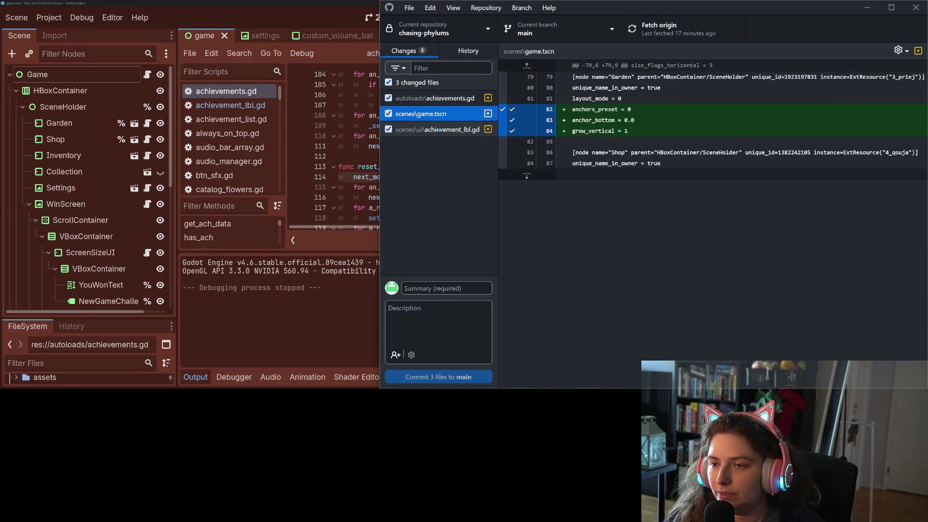
{"action": "right_click", "coordinate": [463, 118]}
{"action": "left_click", "coordinate": [477, 125]}
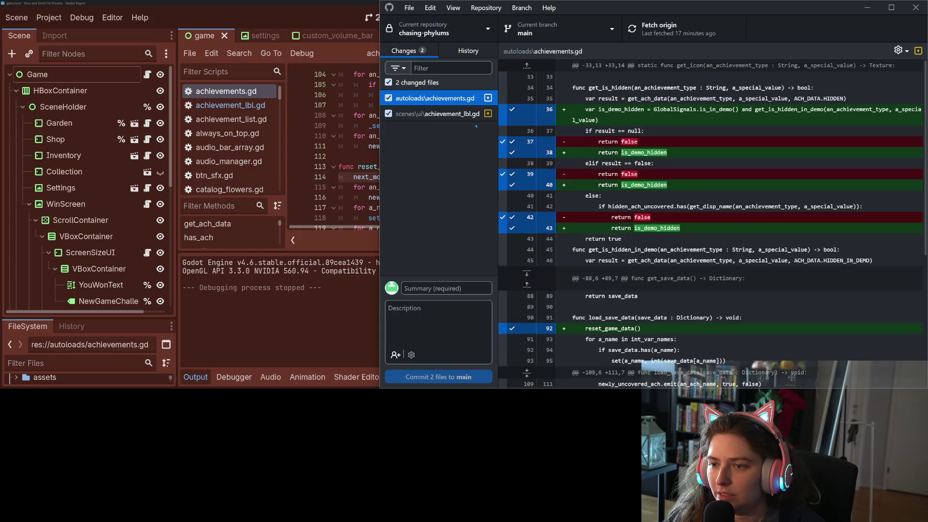
{"action": "key", "text": "alt+Tab"}
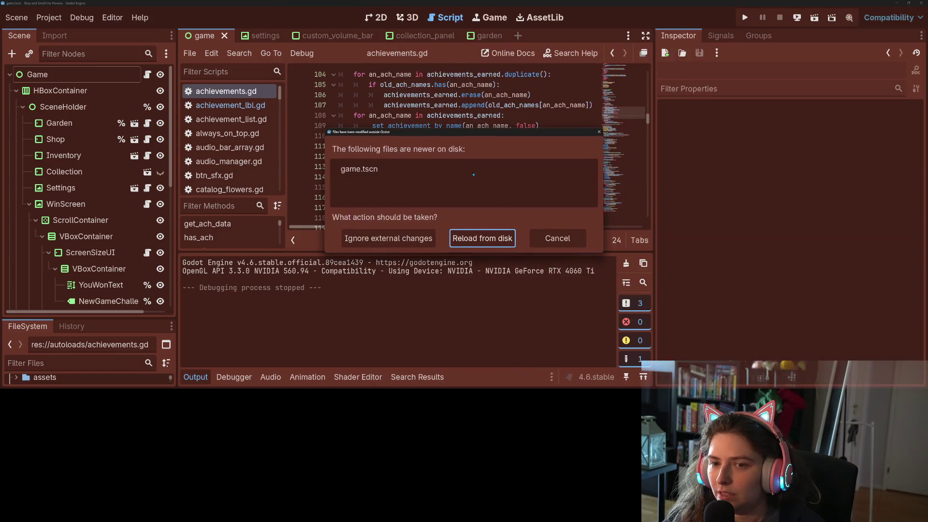
Reload game.tscn from disk in Godot and return to GitHub Desktop
{"action": "left_click", "coordinate": [475, 240]}
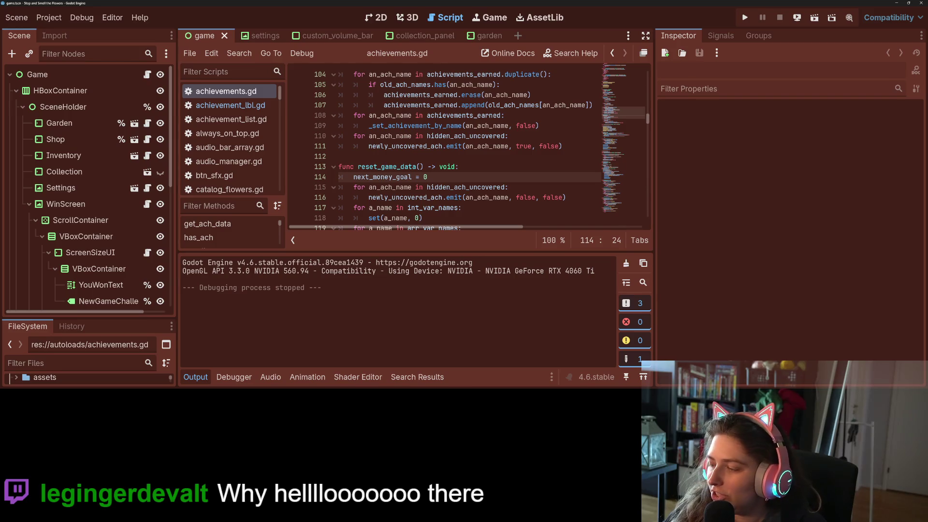
{"action": "key", "text": "alt+Tab"}
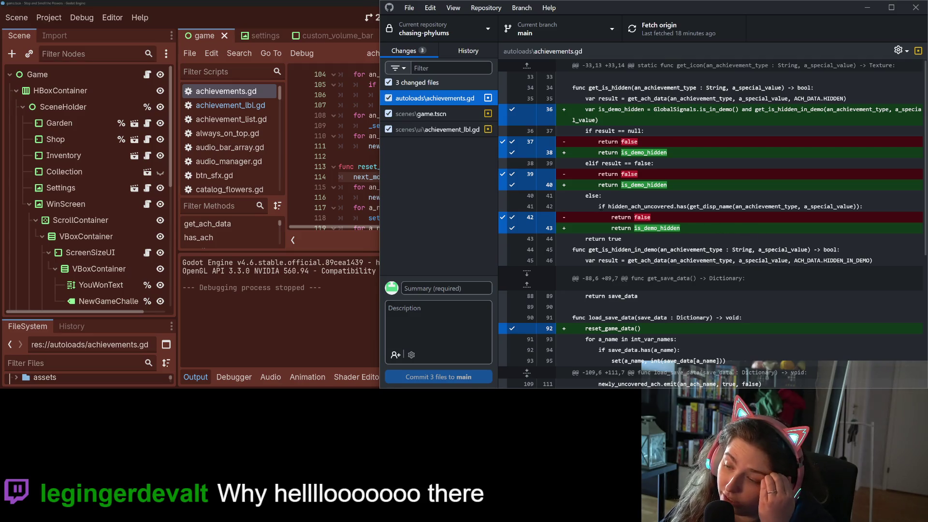
Review the game.tscn and achievement_lbl.gd diffs
{"action": "left_click", "coordinate": [428, 115]}
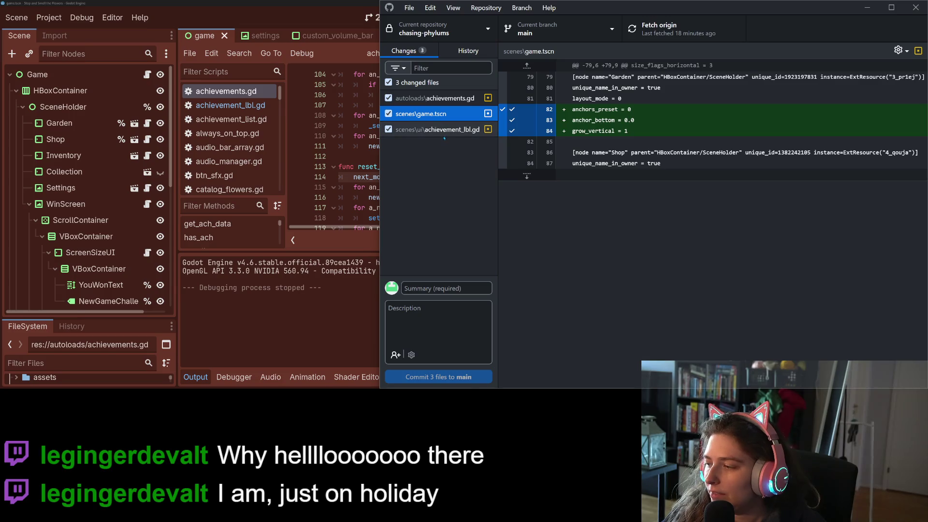
{"action": "left_click", "coordinate": [442, 132]}
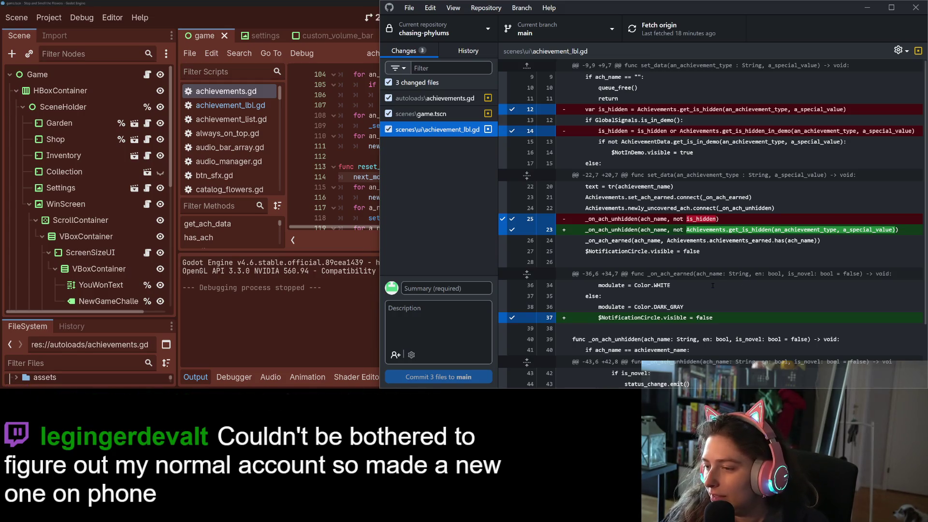
{"action": "scroll", "coordinate": [714, 252], "scroll_direction": "down", "scroll_amount": 1}
{"action": "scroll", "coordinate": [712, 246], "scroll_direction": "up", "scroll_amount": 1}
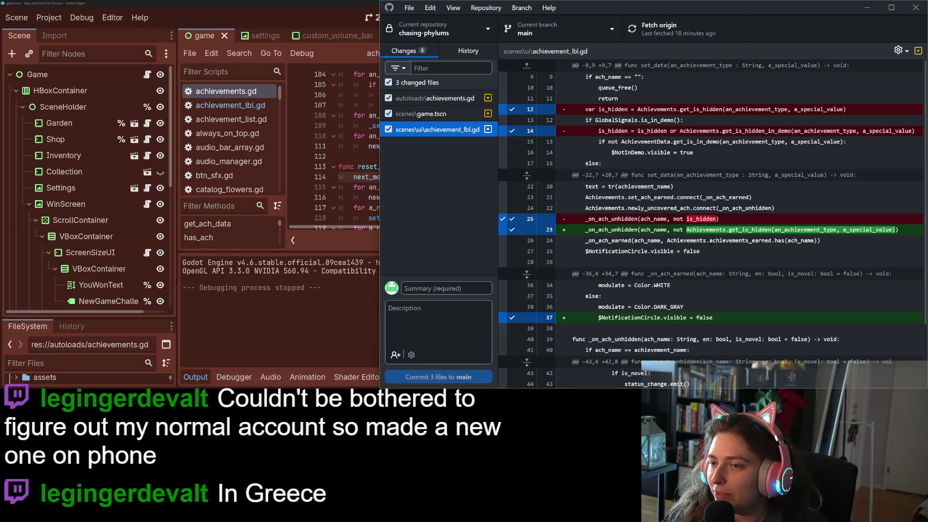
{"action": "scroll", "coordinate": [711, 246], "scroll_direction": "down", "scroll_amount": 2}
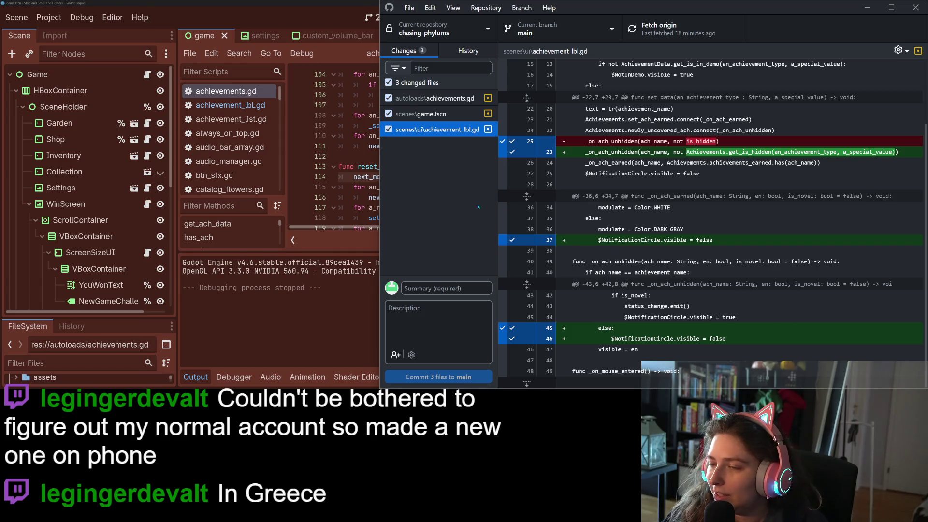
Scroll through the achievements.gd diff to review its changes
{"action": "left_click", "coordinate": [445, 99]}
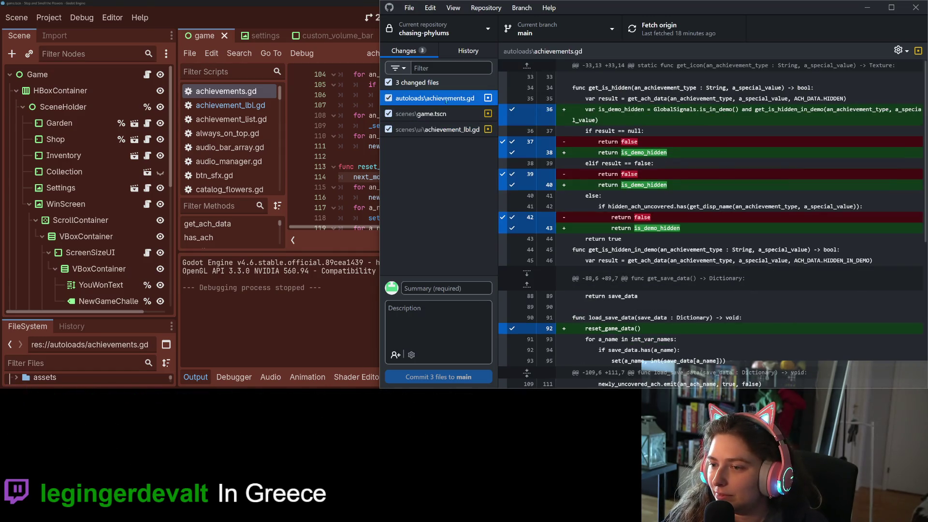
{"action": "scroll", "coordinate": [745, 231], "scroll_direction": "down", "scroll_amount": 5}
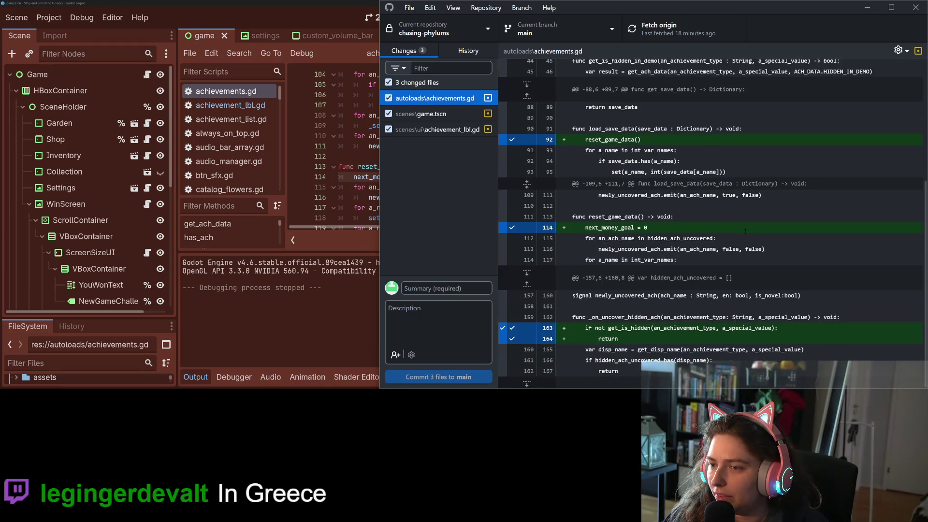
{"action": "scroll", "coordinate": [745, 246], "scroll_direction": "up", "scroll_amount": 5}
{"action": "scroll", "coordinate": [736, 249], "scroll_direction": "down", "scroll_amount": 5}
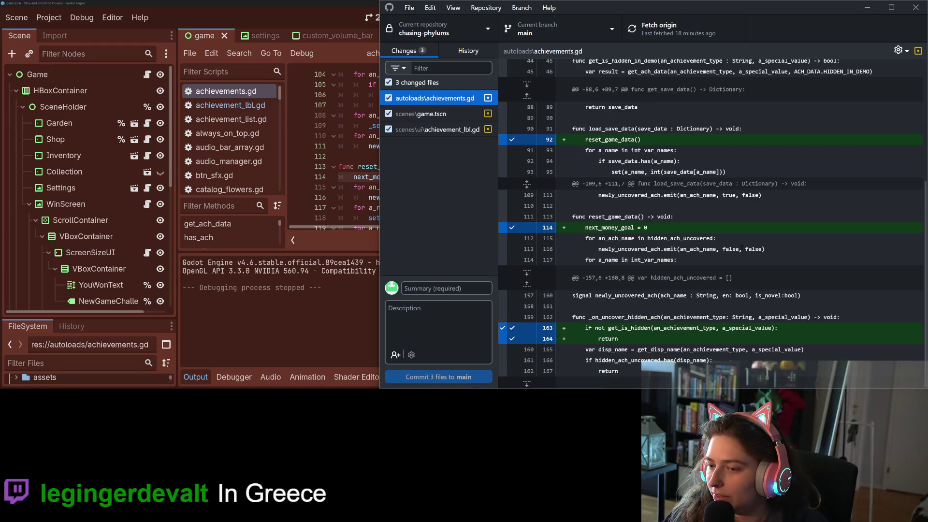
{"action": "scroll", "coordinate": [742, 249], "scroll_direction": "up", "scroll_amount": 1}
{"action": "scroll", "coordinate": [740, 249], "scroll_direction": "down", "scroll_amount": 1}
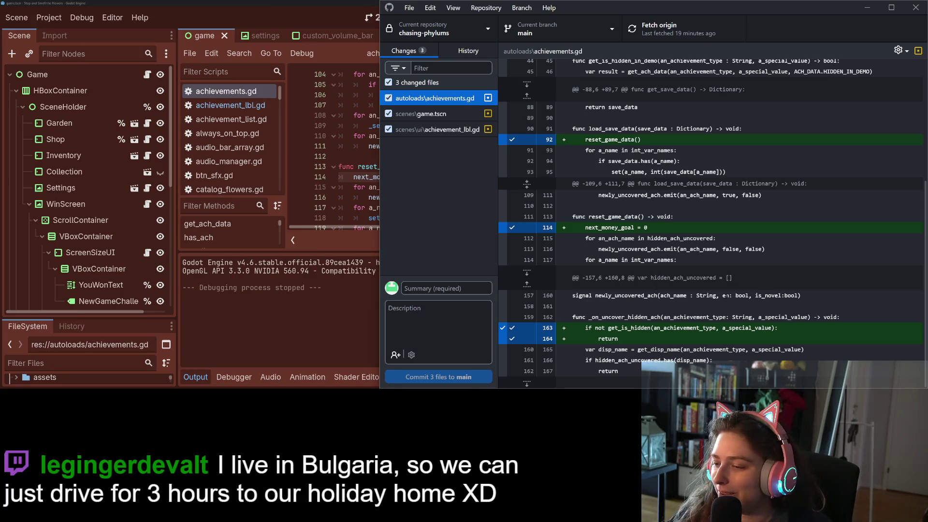
{"action": "scroll", "coordinate": [721, 292], "scroll_direction": "up", "scroll_amount": 5}
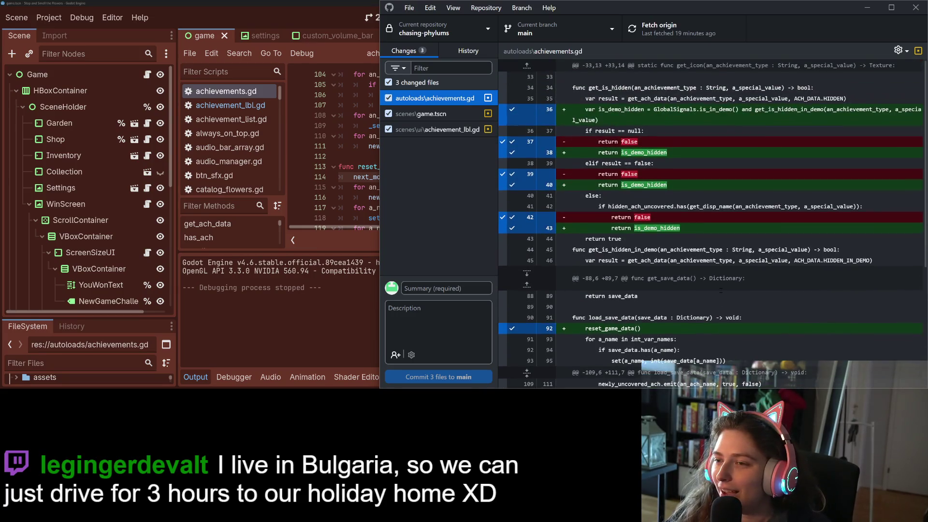
{"action": "scroll", "coordinate": [720, 290], "scroll_direction": "down", "scroll_amount": 5}
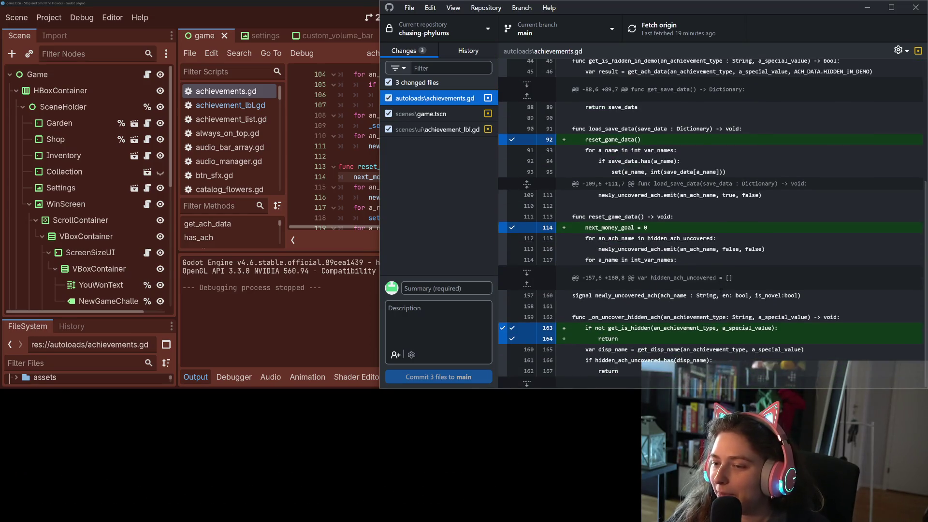
Reselect achievement_lbl.gd to show its diff with the new get_is_hidden call
{"action": "left_click", "coordinate": [425, 114]}
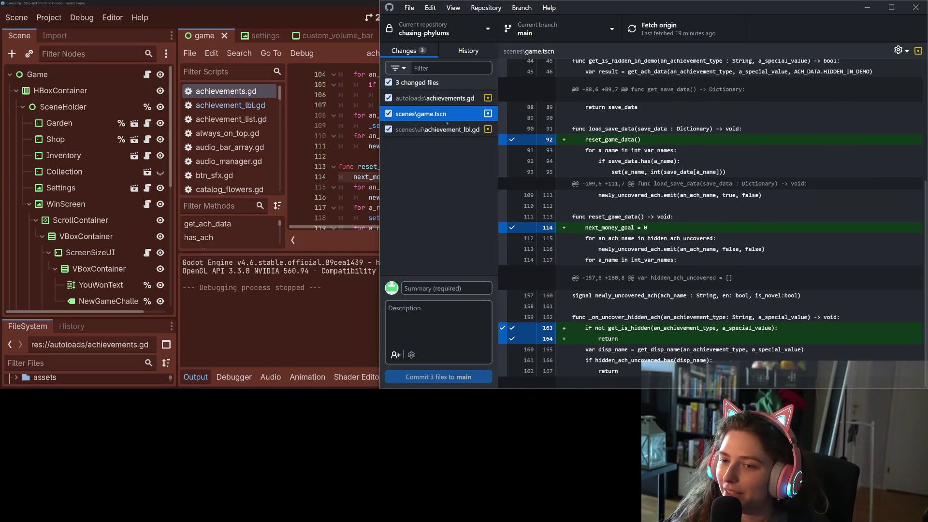
{"action": "left_click", "coordinate": [444, 130]}
{"action": "scroll", "coordinate": [732, 294], "scroll_direction": "down", "scroll_amount": 3}
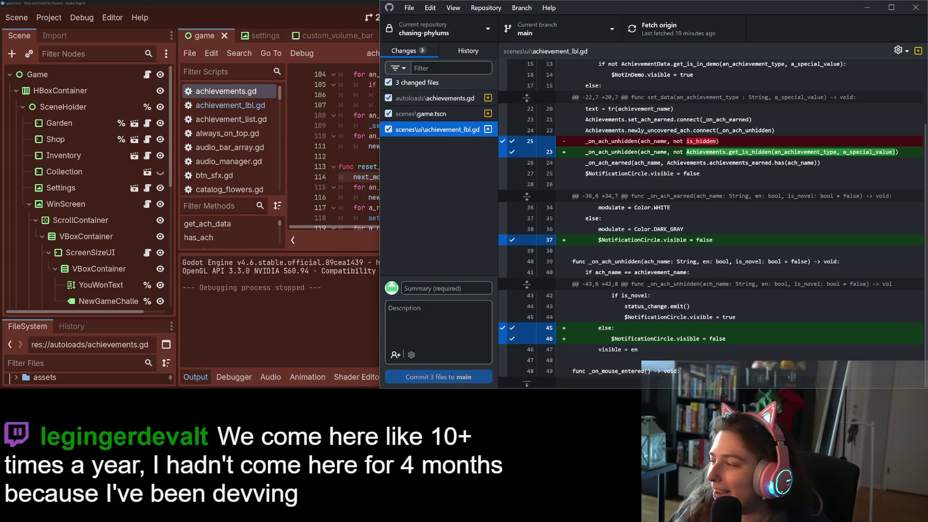
{"action": "left_click", "coordinate": [547, 211]}
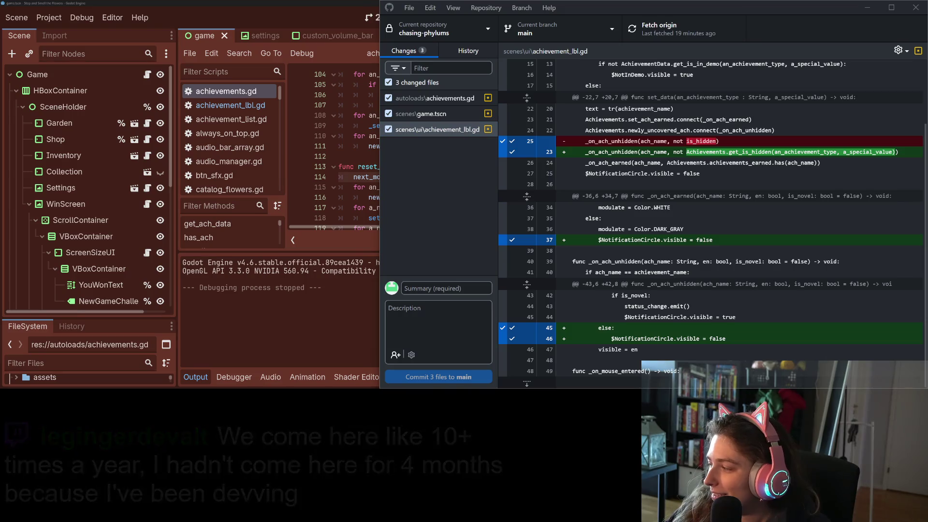
{"action": "left_click", "coordinate": [464, 219]}
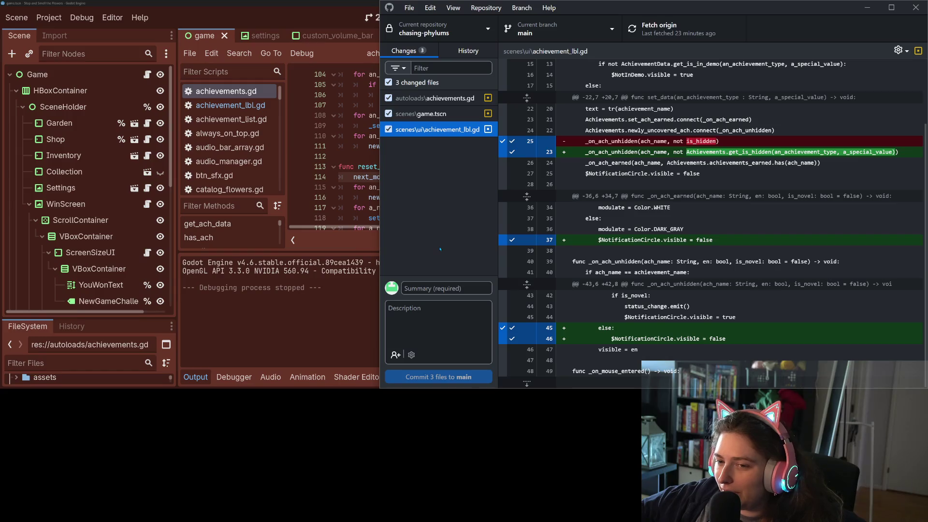
{"action": "left_click", "coordinate": [443, 288]}
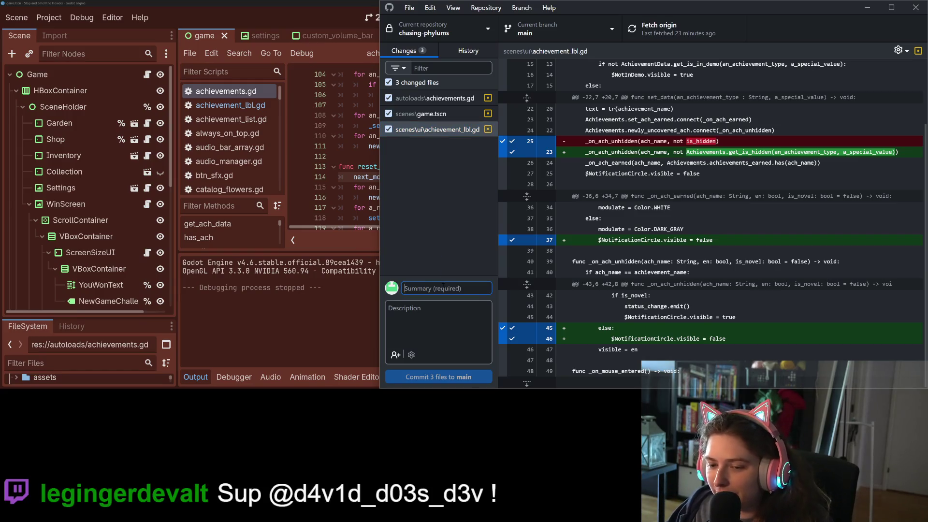
Commit the 3 files to main as 'fixes bug with achievements not reset on new game loaded', push, and minimize
{"action": "type", "text": "fixes bug with "}
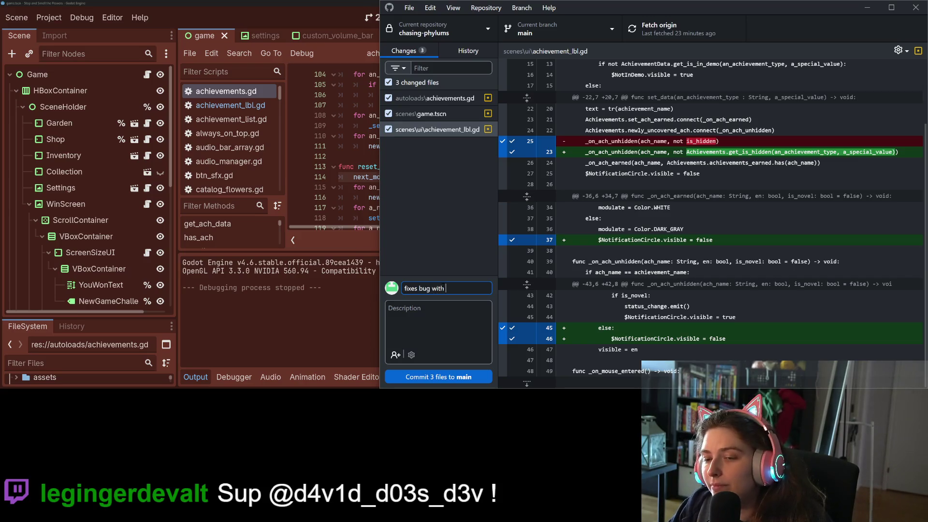
{"action": "type", "text": "achieveme"}
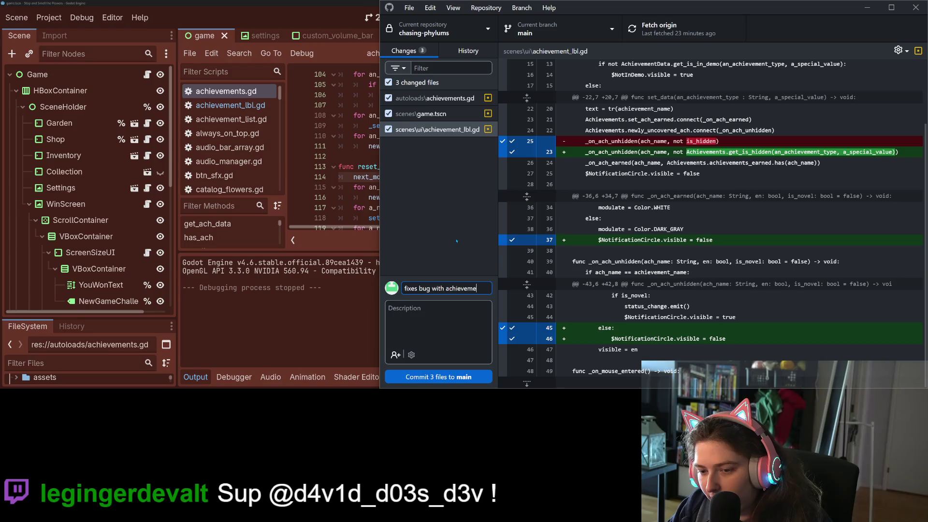
{"action": "type", "text": "nts not reset on"}
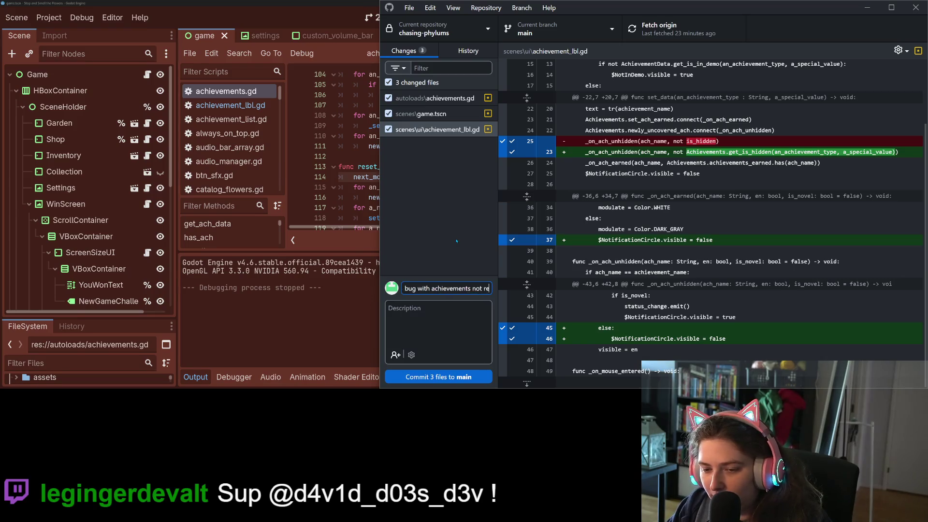
{"action": "type", "text": " ne"}
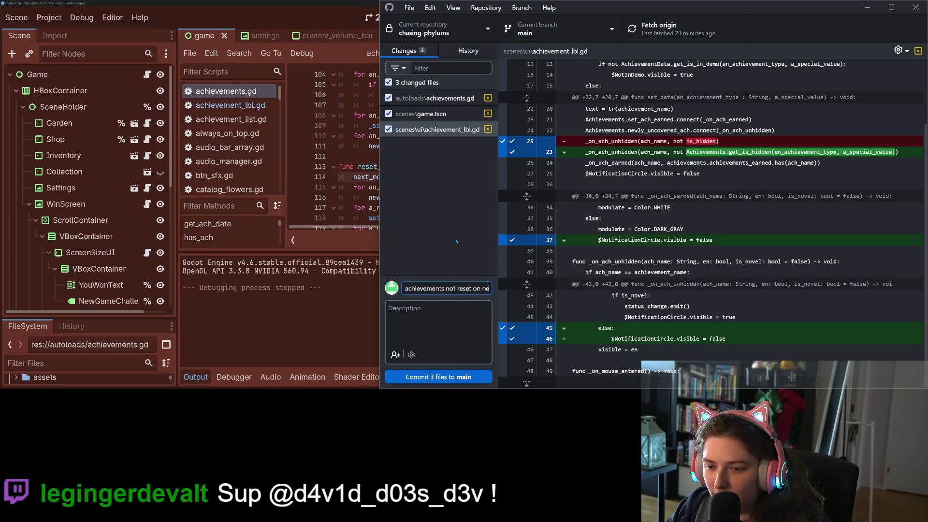
{"action": "type", "text": "w game loaded"}
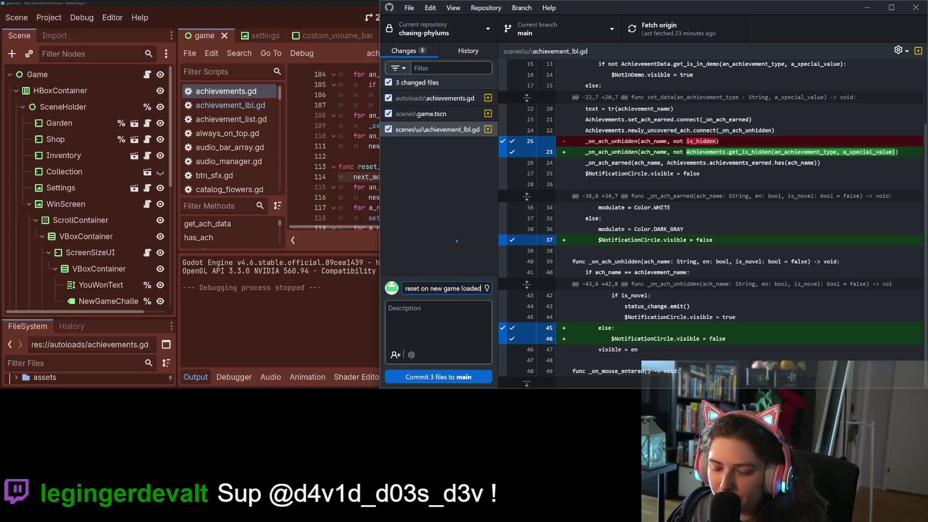
{"action": "left_click", "coordinate": [438, 376]}
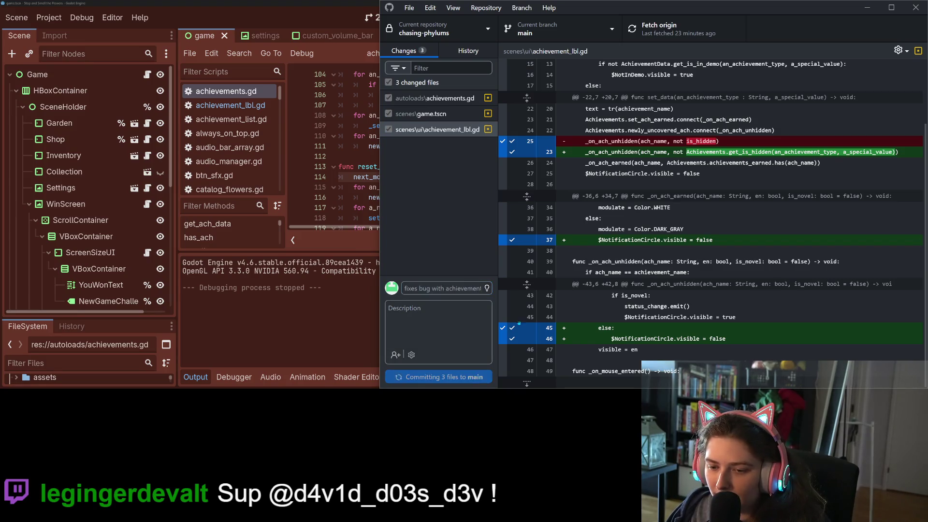
{"action": "left_click", "coordinate": [681, 28]}
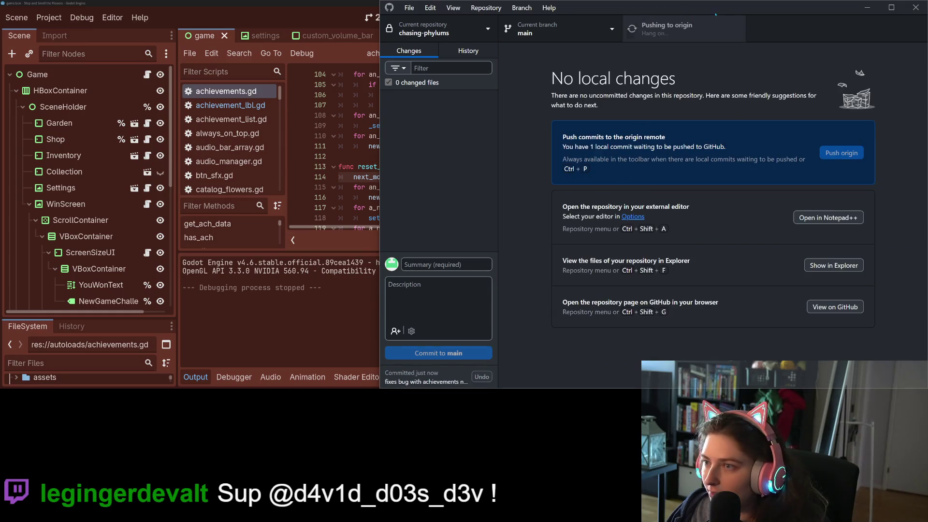
{"action": "left_click", "coordinate": [868, 9]}
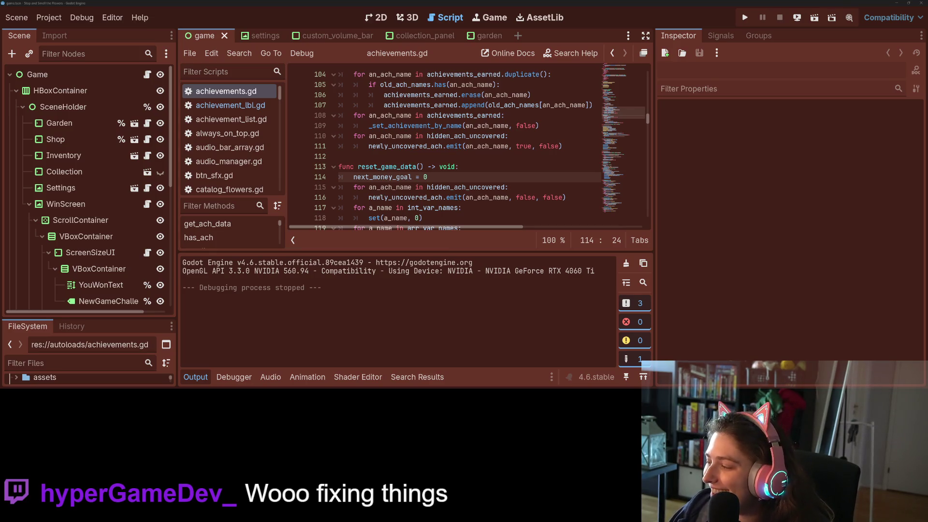
{"action": "key", "text": "alt+Tab"}
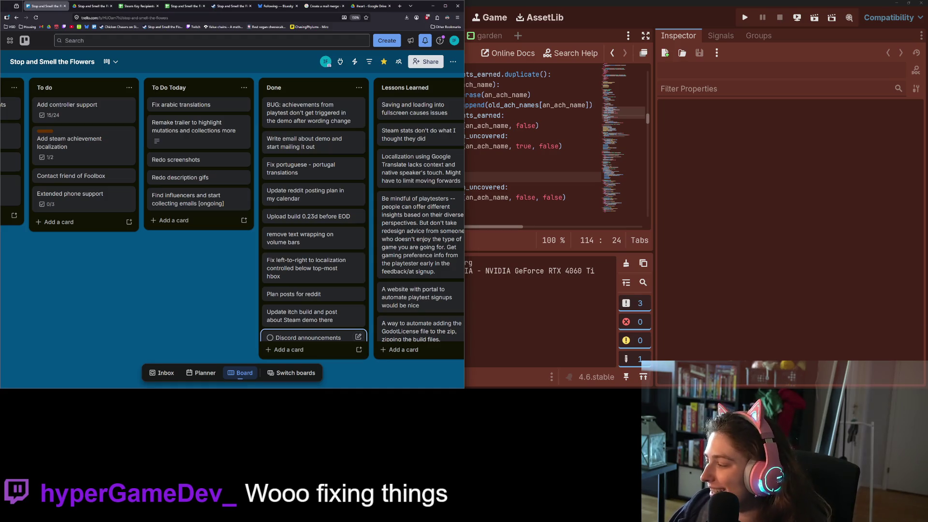
Bring the To do today notes forward, then start a new browser tab
{"action": "key", "text": "alt+Tab"}
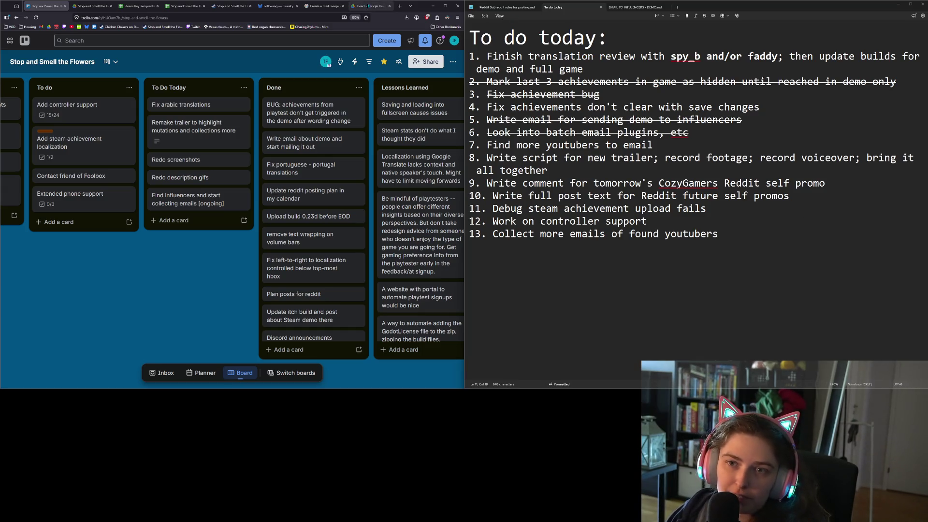
{"action": "left_click", "coordinate": [399, 7]}
Go to youtube.com and search for 'ViteC Plays'
{"action": "type", "text": "youtube.com/"}
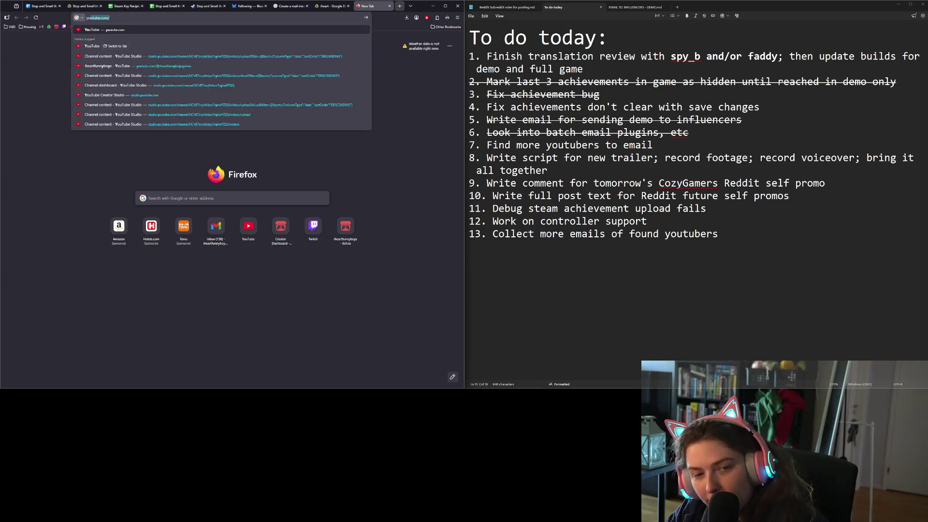
{"action": "key", "text": "Return"}
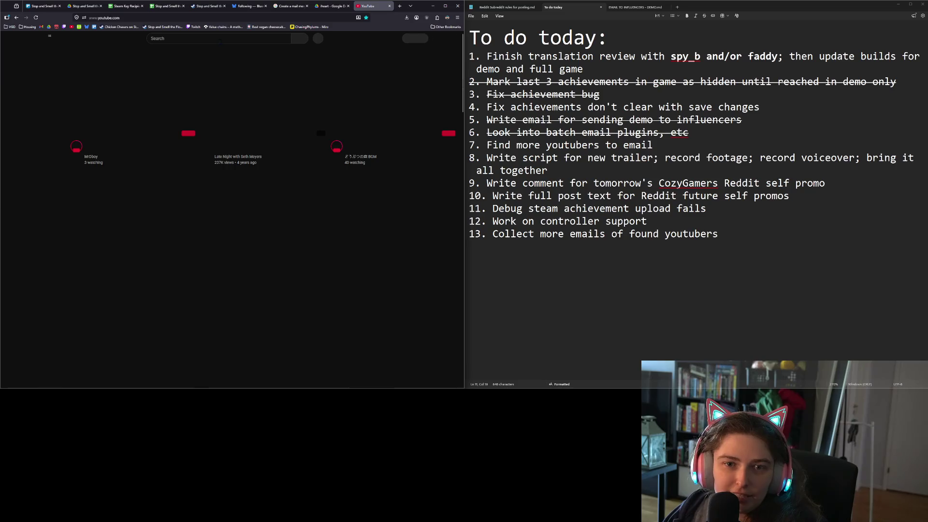
{"action": "left_click", "coordinate": [219, 40]}
{"action": "type", "text": "ViteC Plays"}
{"action": "key", "text": "Return"}
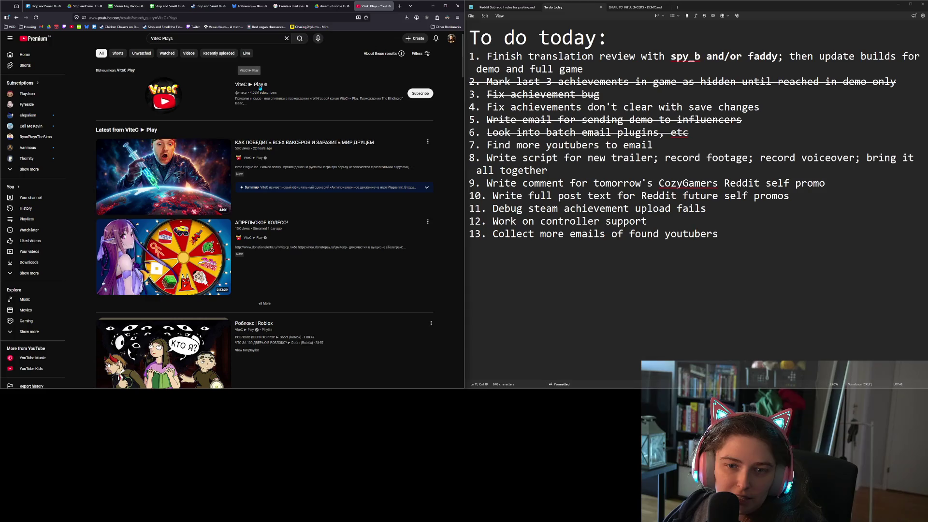
Open the ViteC Play channel, pause its trailer, and show its full About details
{"action": "left_click", "coordinate": [253, 85]}
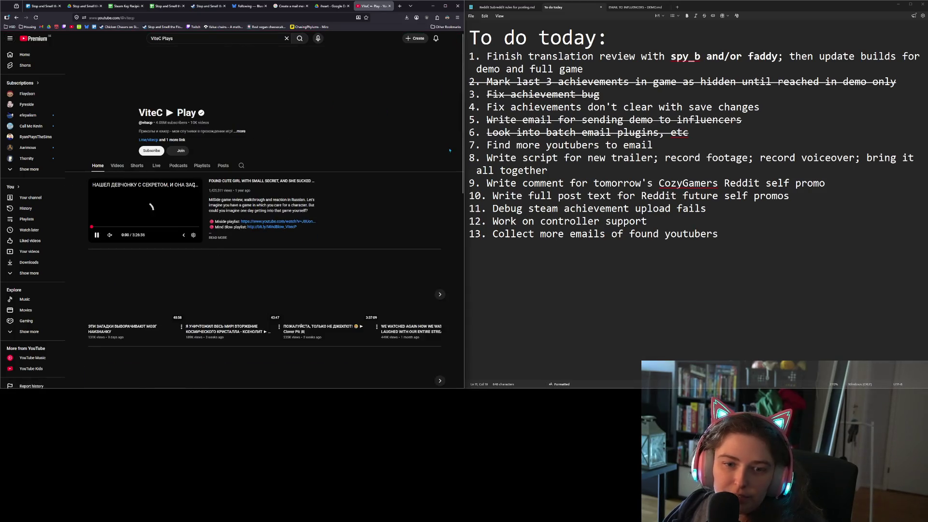
{"action": "left_click", "coordinate": [98, 239]}
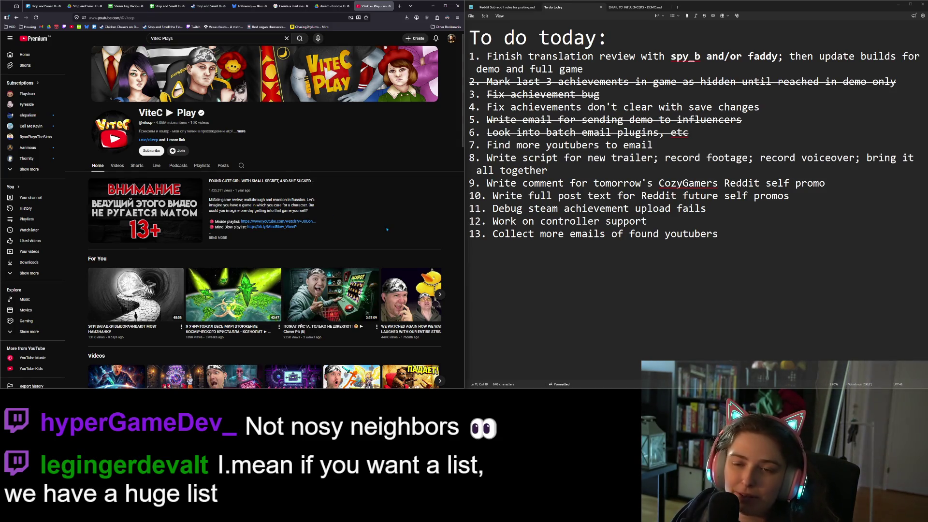
{"action": "scroll", "coordinate": [387, 229], "scroll_direction": "down", "scroll_amount": 2}
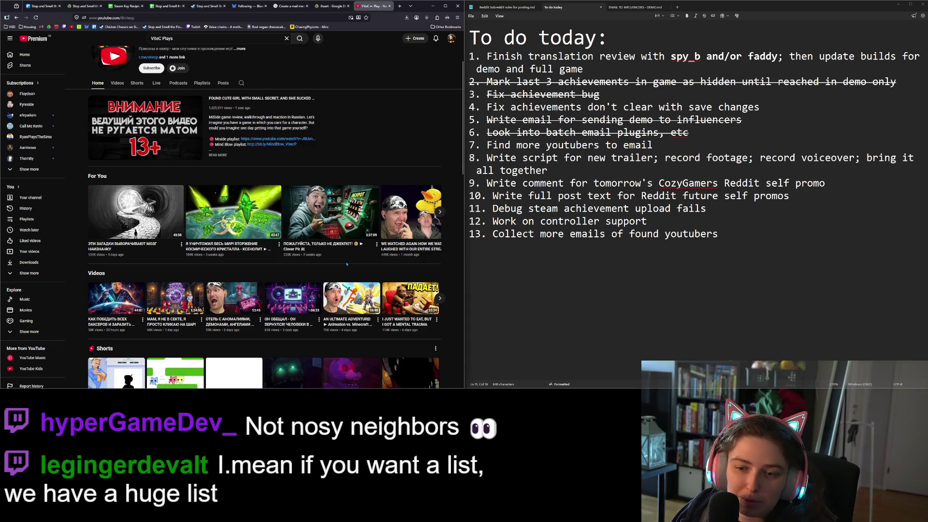
{"action": "scroll", "coordinate": [347, 264], "scroll_direction": "down", "scroll_amount": 1}
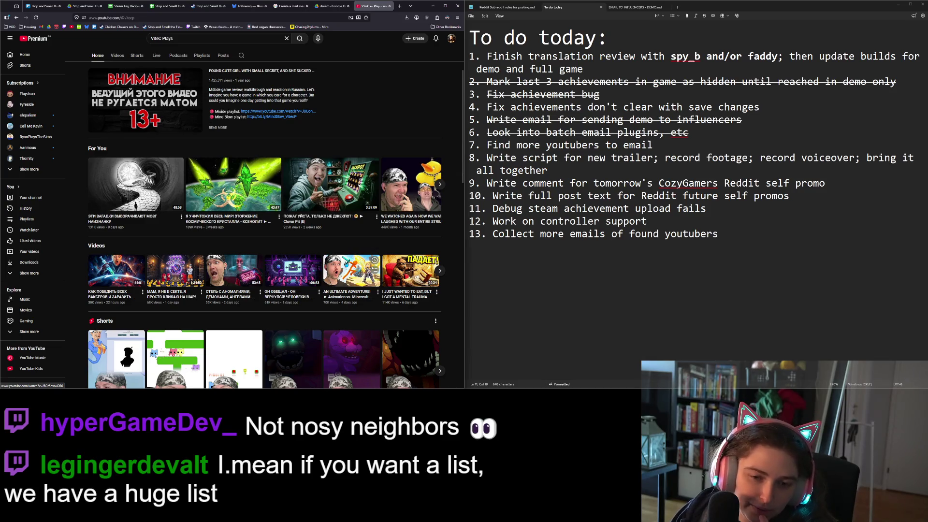
{"action": "scroll", "coordinate": [290, 218], "scroll_direction": "up", "scroll_amount": 4}
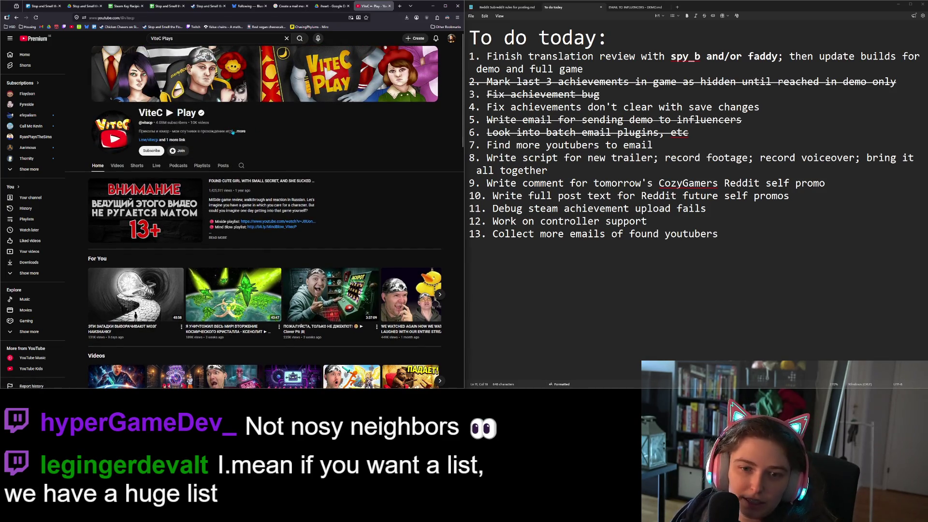
{"action": "left_click", "coordinate": [236, 132]}
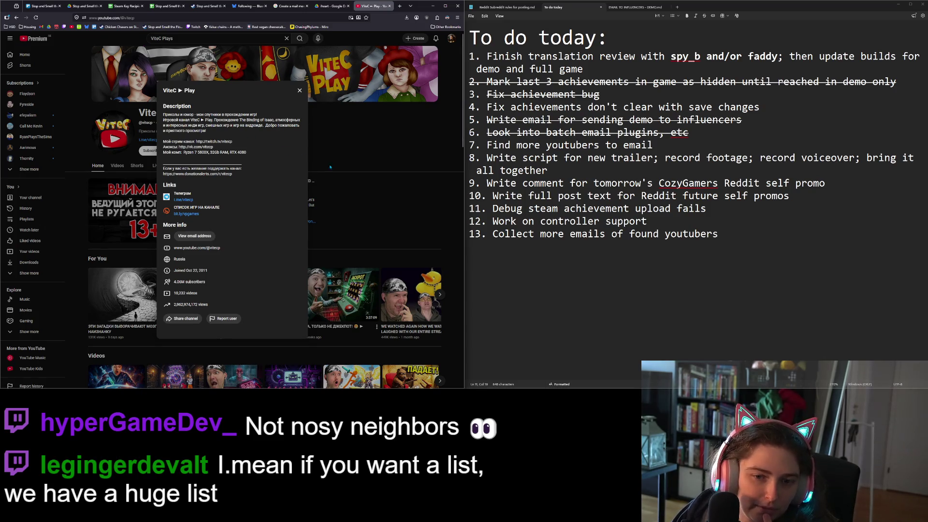
Close the ViteC Play About details, browse more channel videos, and clear the search box
{"action": "left_click", "coordinate": [377, 180]}
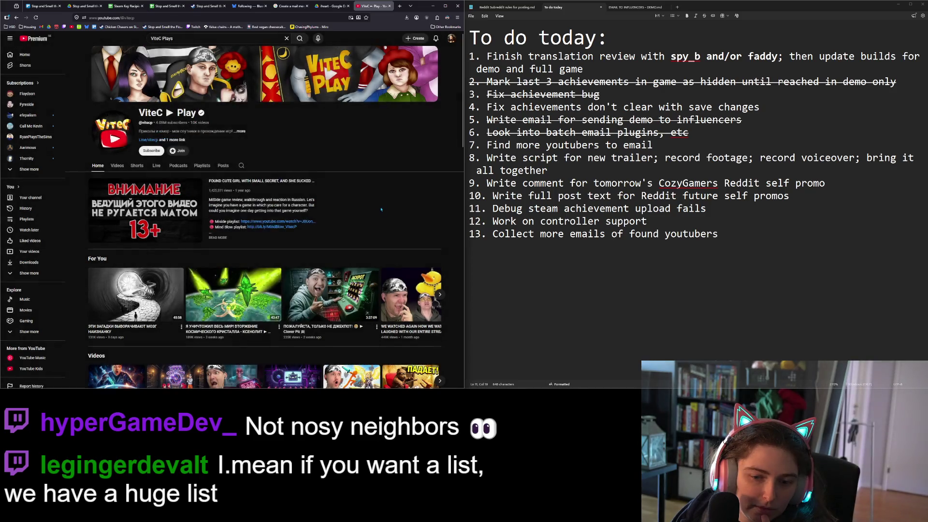
{"action": "scroll", "coordinate": [382, 203], "scroll_direction": "down", "scroll_amount": 5}
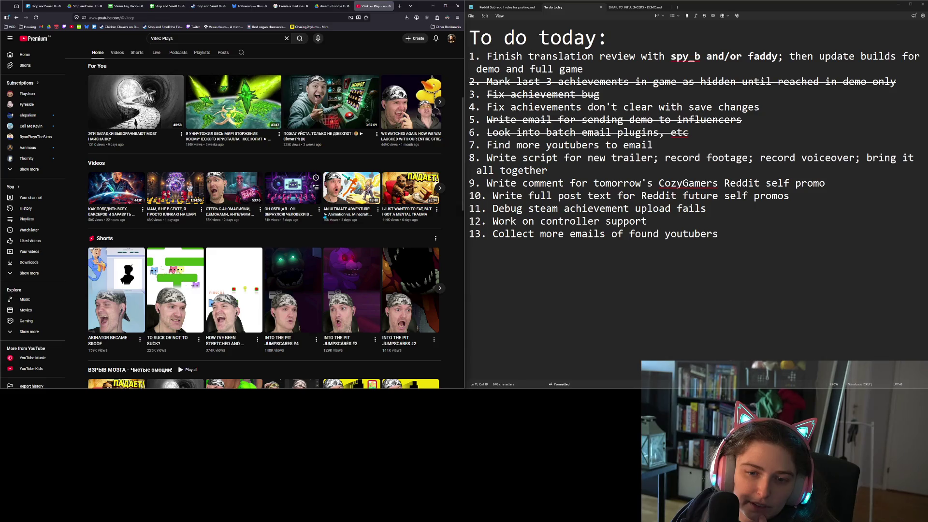
{"action": "left_click", "coordinate": [440, 189]}
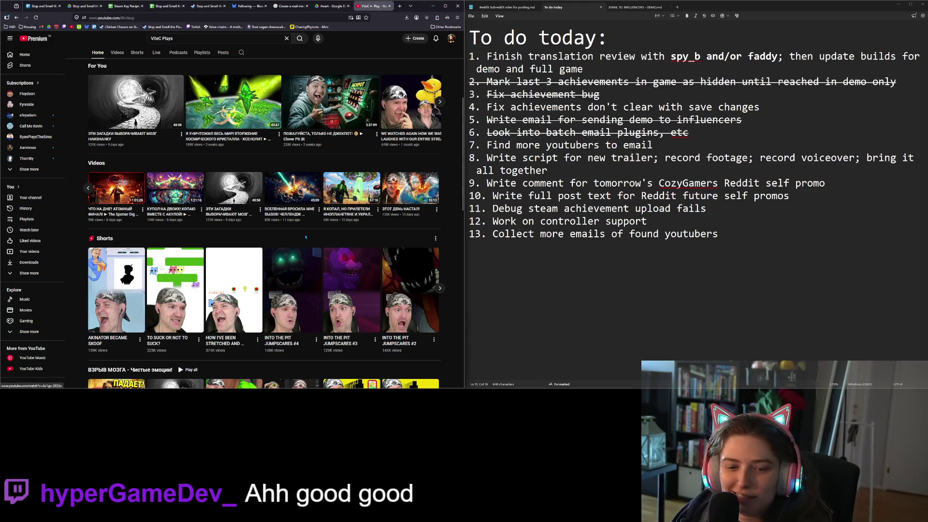
{"action": "scroll", "coordinate": [290, 301], "scroll_direction": "down", "scroll_amount": 6}
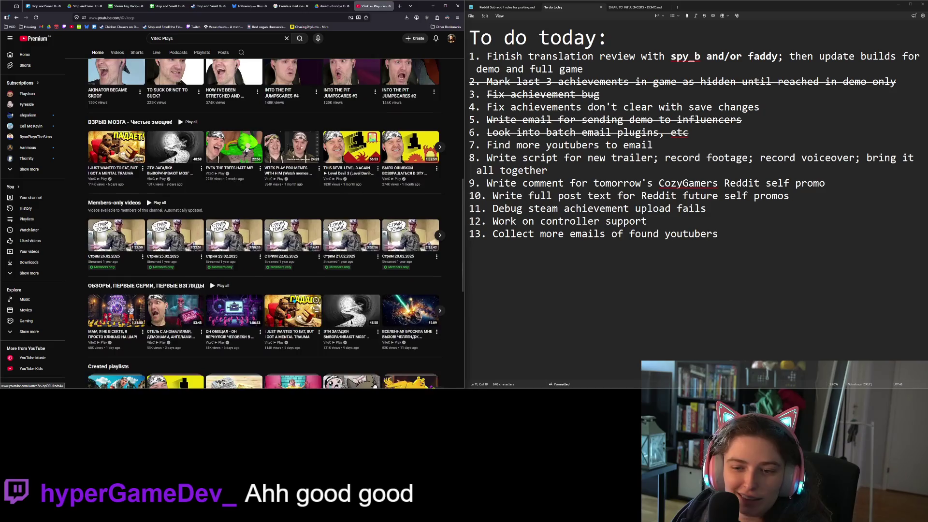
{"action": "scroll", "coordinate": [298, 300], "scroll_direction": "up", "scroll_amount": 5}
{"action": "scroll", "coordinate": [299, 300], "scroll_direction": "up", "scroll_amount": 5}
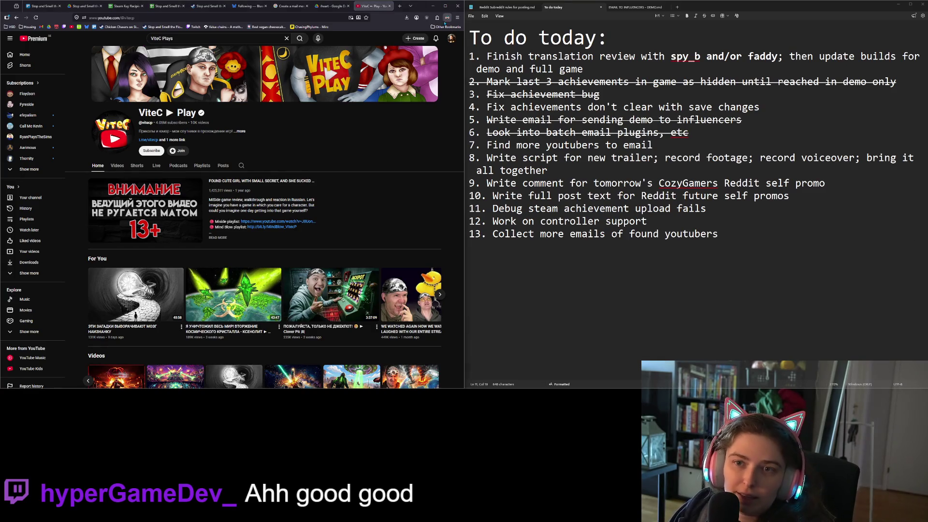
{"action": "left_click", "coordinate": [286, 38]}
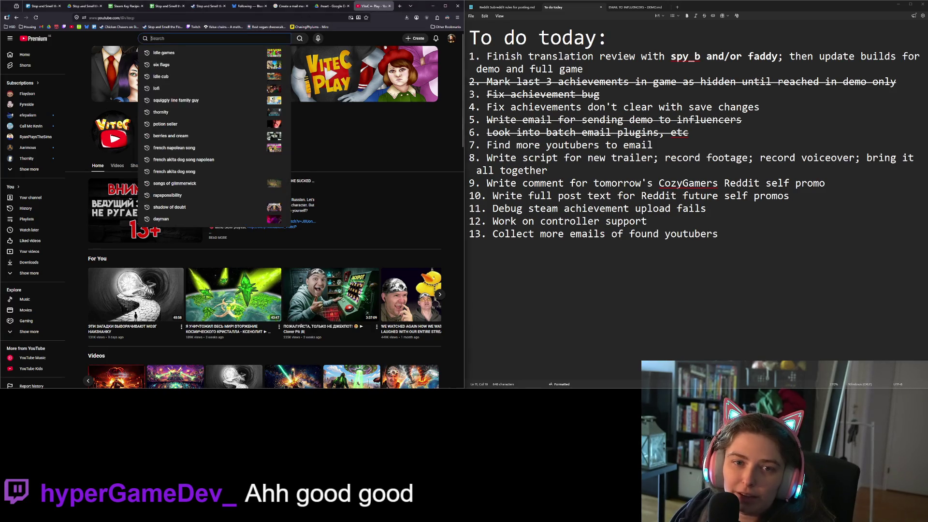
Search 'DangerouslyFunny', open the channel, and page through its For You shelf
{"action": "type", "text": "DangerouslyFunny"}
{"action": "key", "text": "Return"}
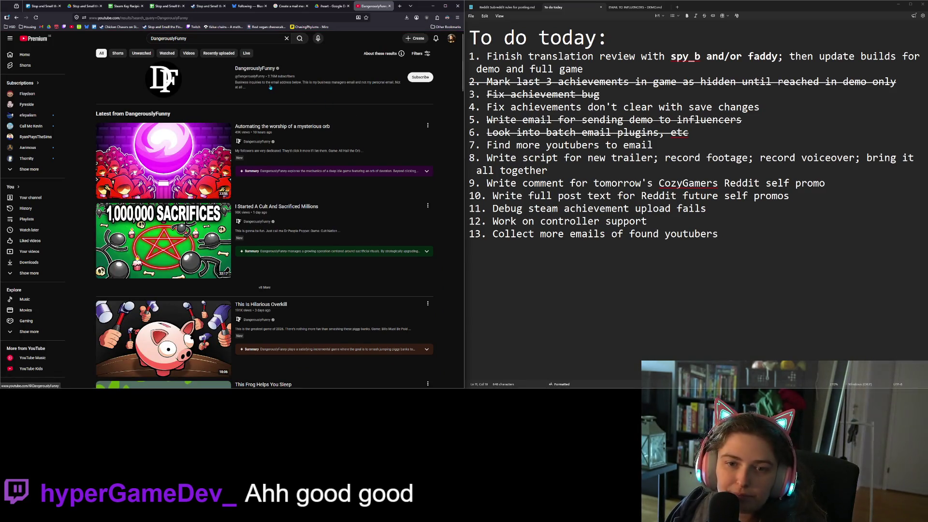
{"action": "left_click", "coordinate": [254, 71]}
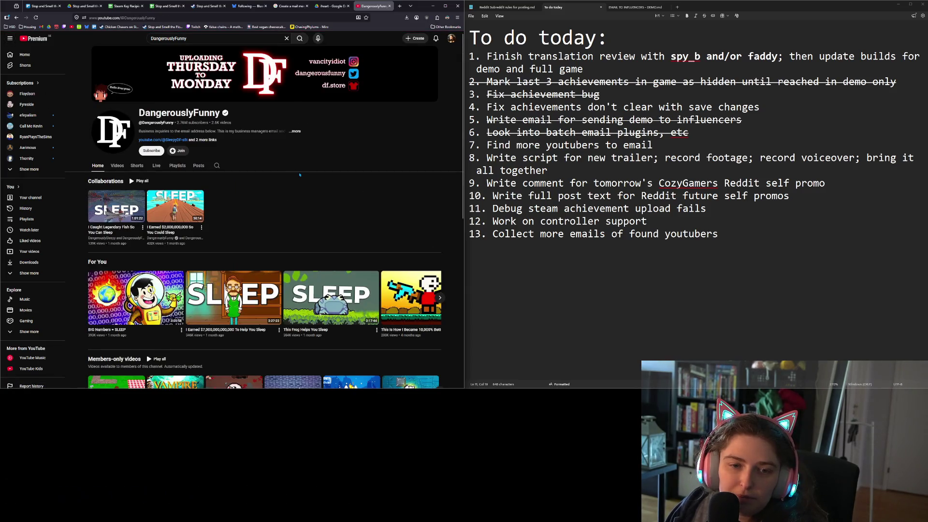
{"action": "scroll", "coordinate": [298, 173], "scroll_direction": "down", "scroll_amount": 4}
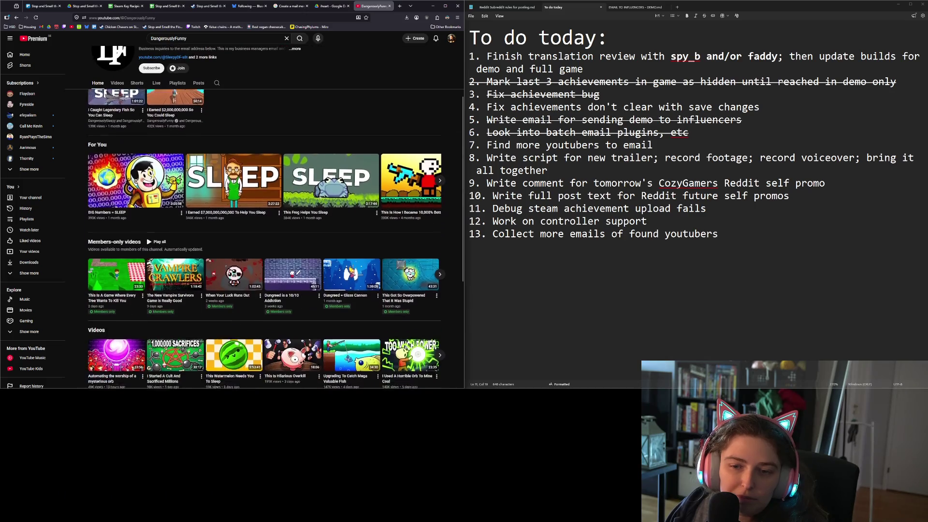
{"action": "left_click", "coordinate": [441, 134]}
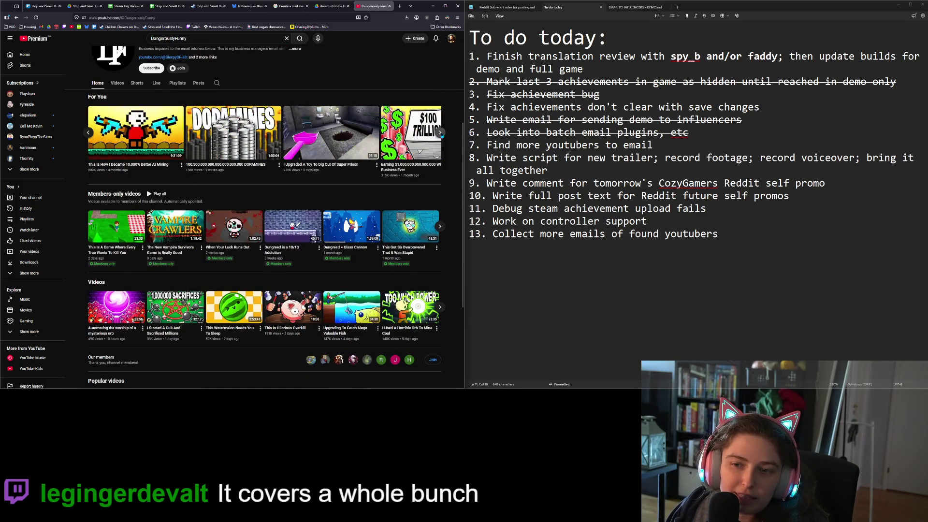
{"action": "left_click", "coordinate": [440, 134]}
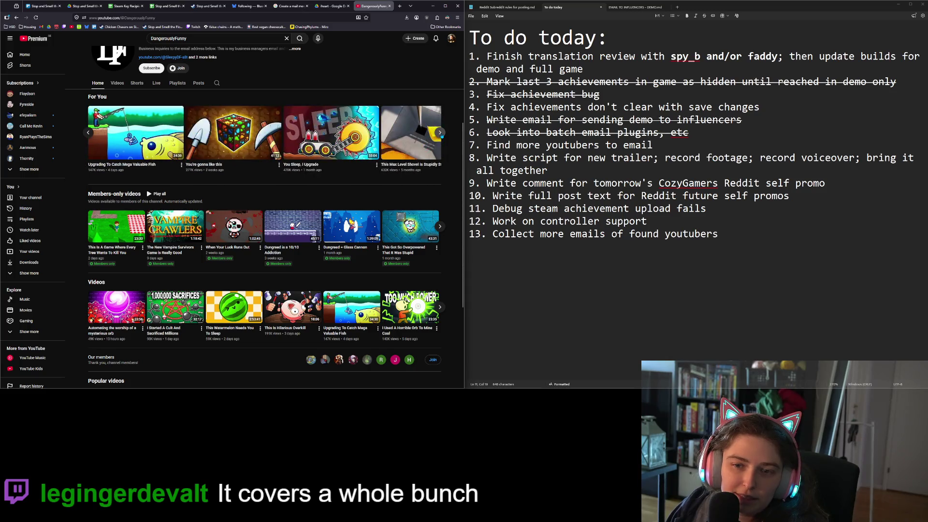
{"action": "left_click", "coordinate": [441, 135]}
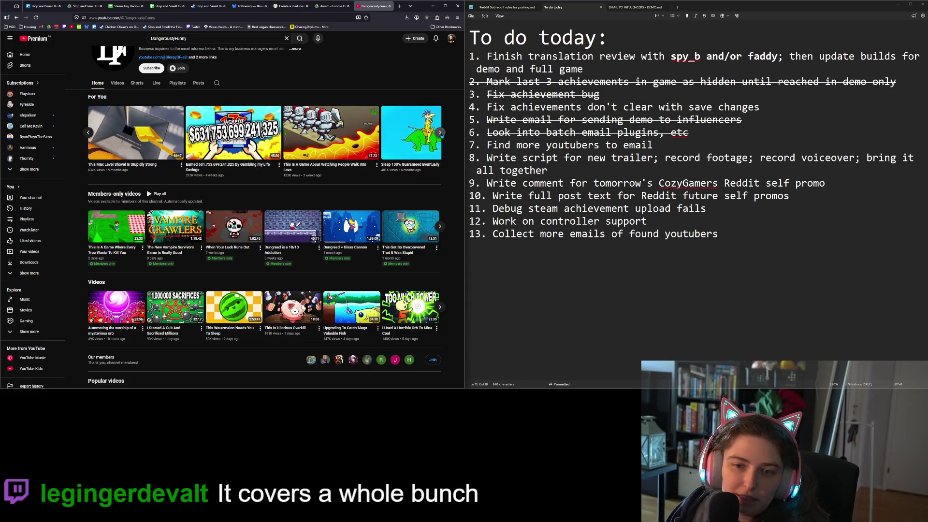
{"action": "left_click", "coordinate": [441, 135]}
{"action": "left_click", "coordinate": [441, 134]}
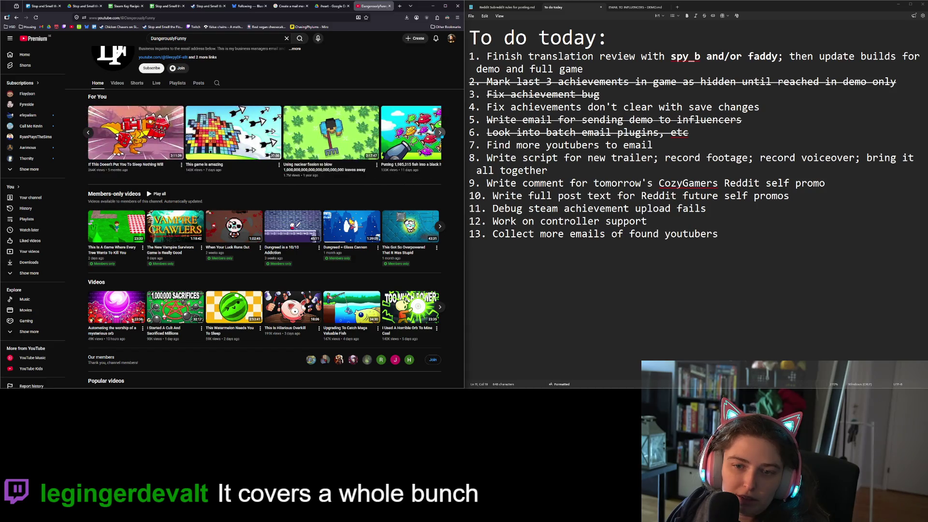
{"action": "left_click", "coordinate": [441, 135]}
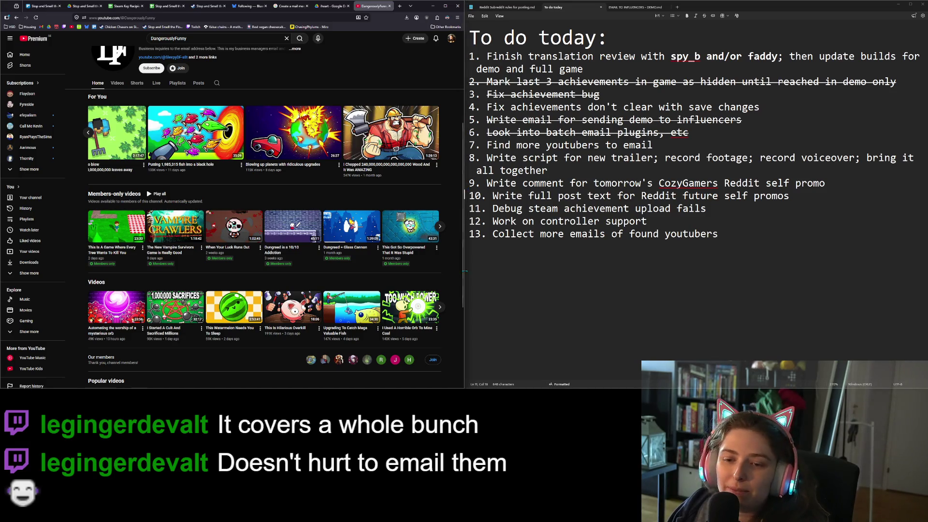
{"action": "scroll", "coordinate": [451, 288], "scroll_direction": "down", "scroll_amount": 3}
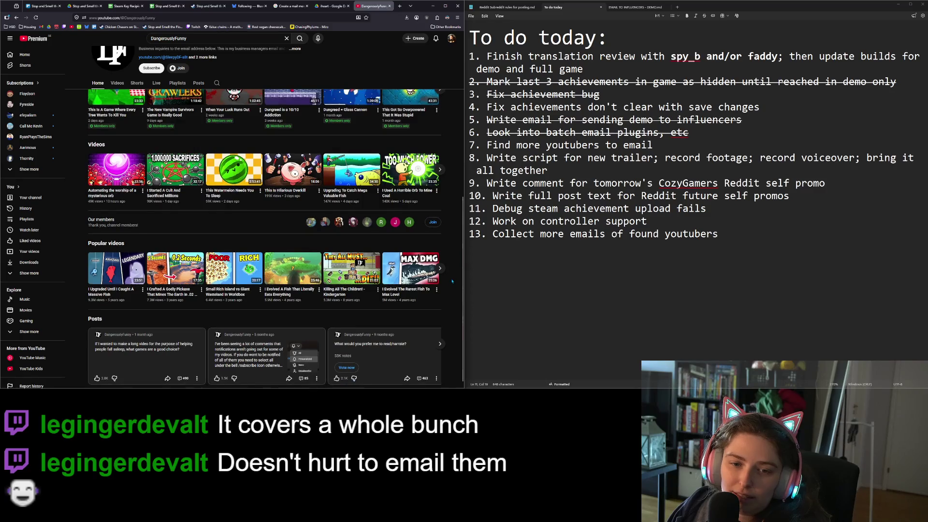
Open 'This Watermelon Needs You To Sleep', skip far ahead, pause, and close the tab
{"action": "left_click", "coordinate": [244, 185]}
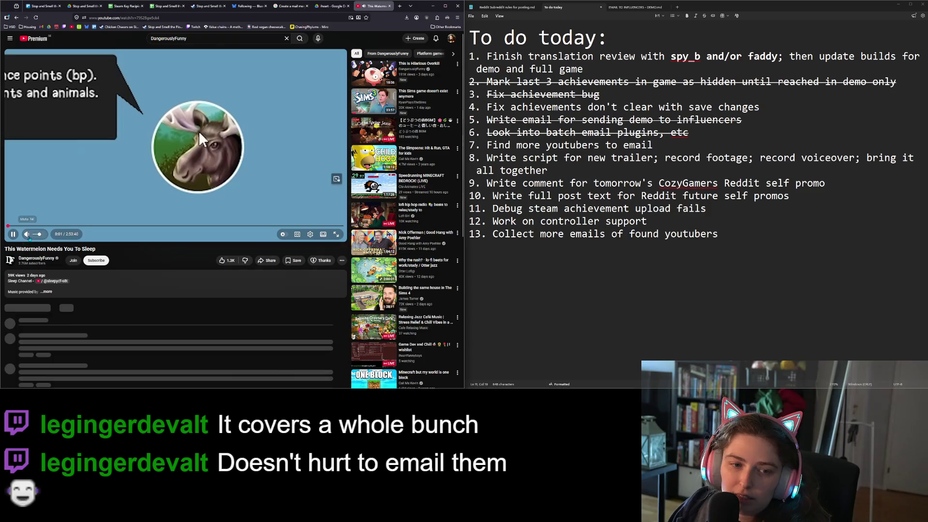
{"action": "left_click_drag", "start_coordinate": [145, 226], "coordinate": [245, 232]}
{"action": "key", "text": "space"}
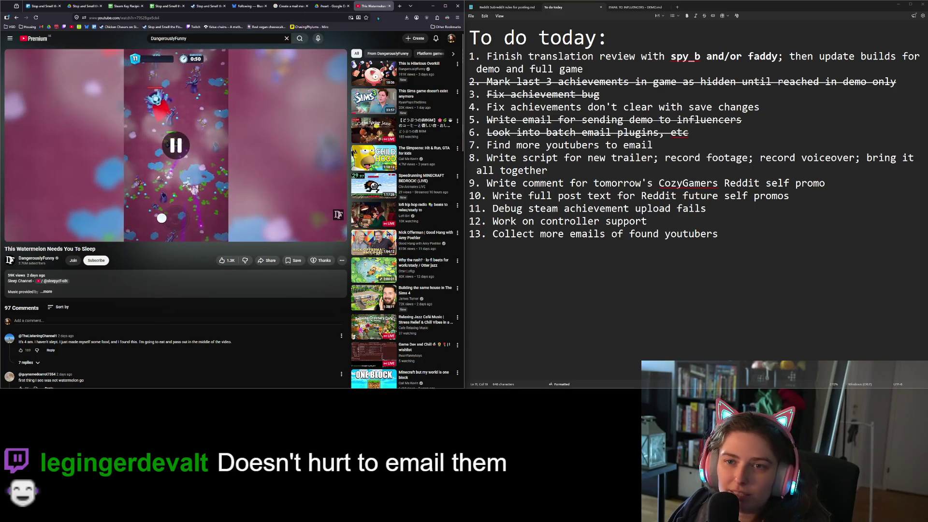
{"action": "left_click", "coordinate": [386, 6]}
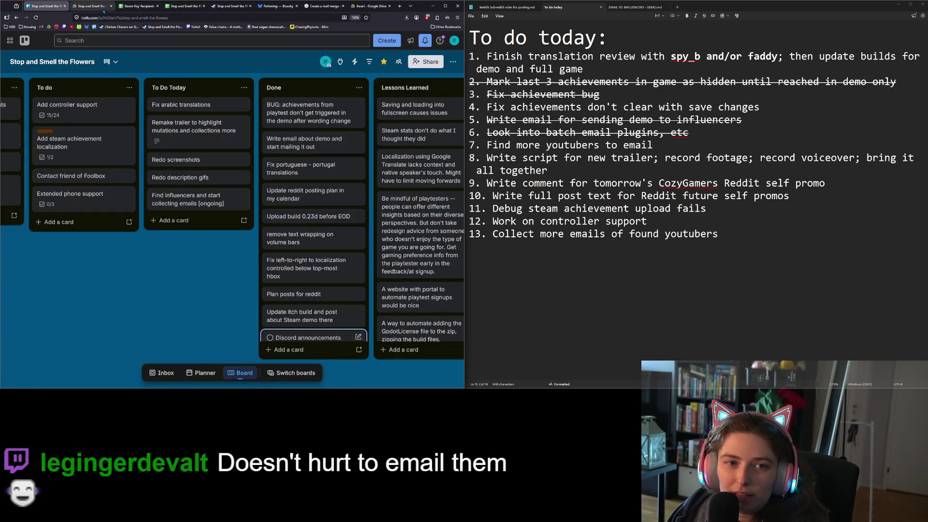
Reopen the closed watermelon video tab and pause the video
{"action": "right_click", "coordinate": [418, 10]}
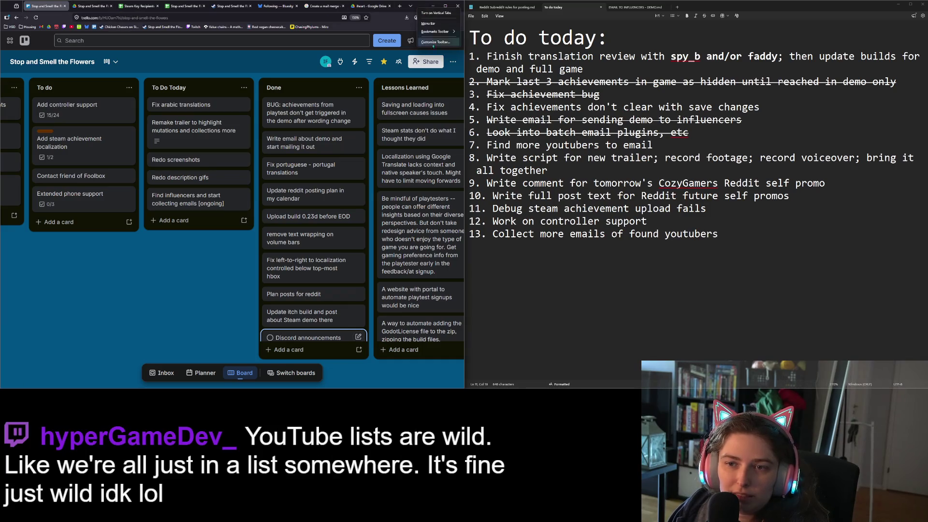
{"action": "right_click", "coordinate": [384, 6]}
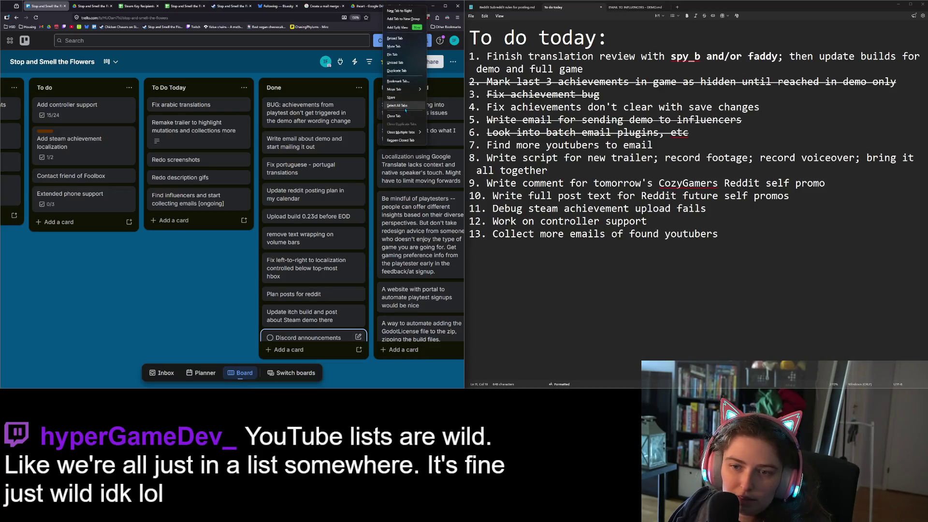
{"action": "left_click", "coordinate": [404, 140]}
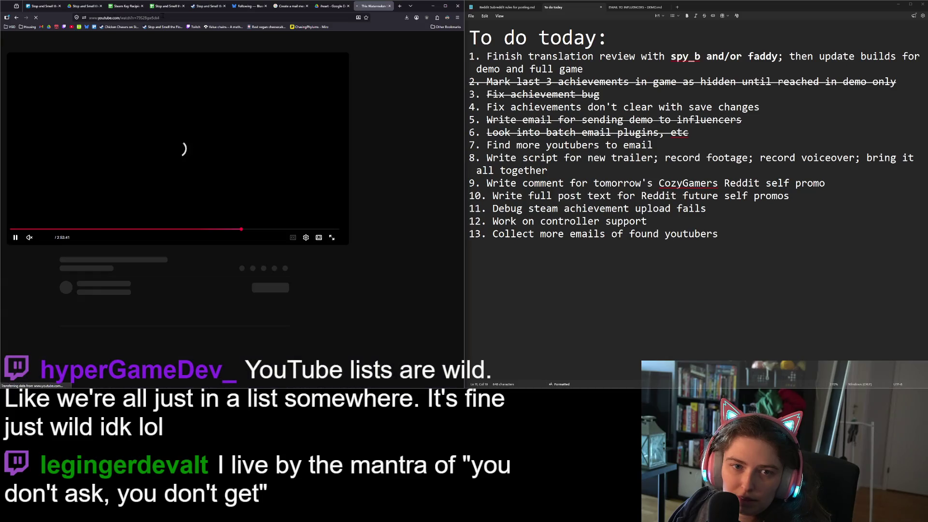
{"action": "left_click", "coordinate": [163, 18]}
{"action": "left_click", "coordinate": [174, 145]}
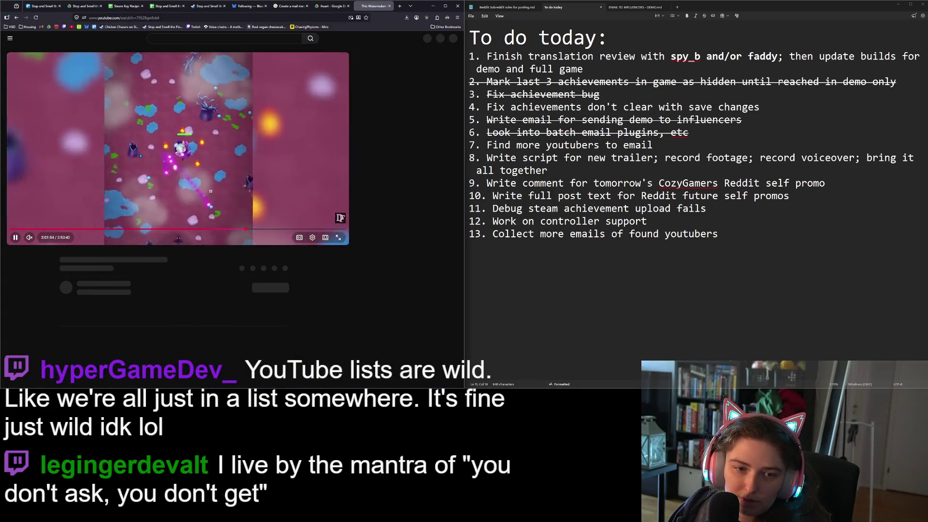
Go to the DangerouslyFunny channel page and copy its web address
{"action": "left_click", "coordinate": [41, 263]}
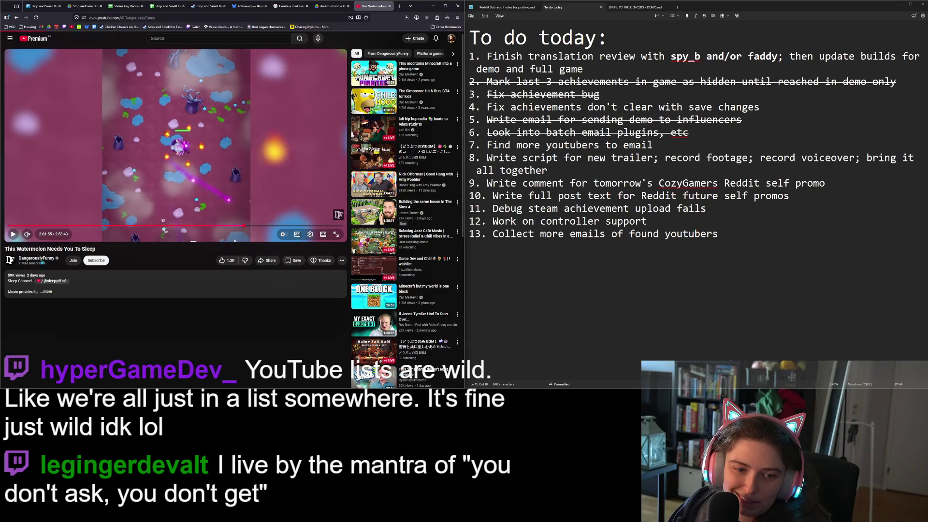
{"action": "left_click", "coordinate": [205, 19]}
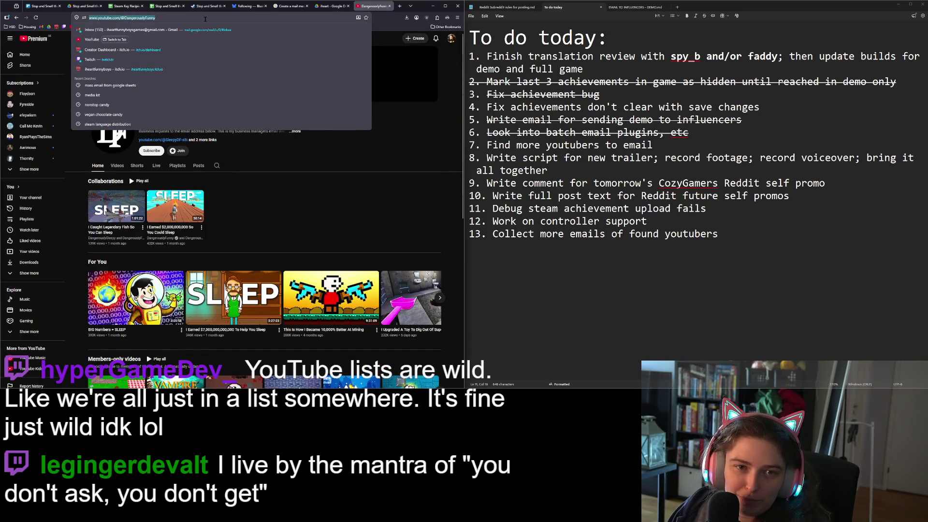
{"action": "key", "text": "Escape"}
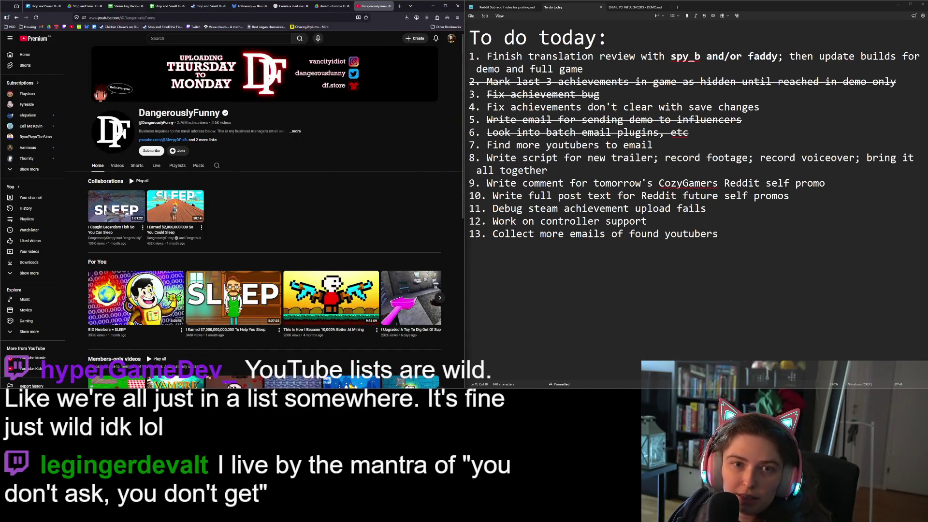
{"action": "left_click", "coordinate": [171, 7]}
Paste the DangerouslyFunny channel link into cell A17 of Steam Key Recipients
{"action": "left_click", "coordinate": [126, 7]}
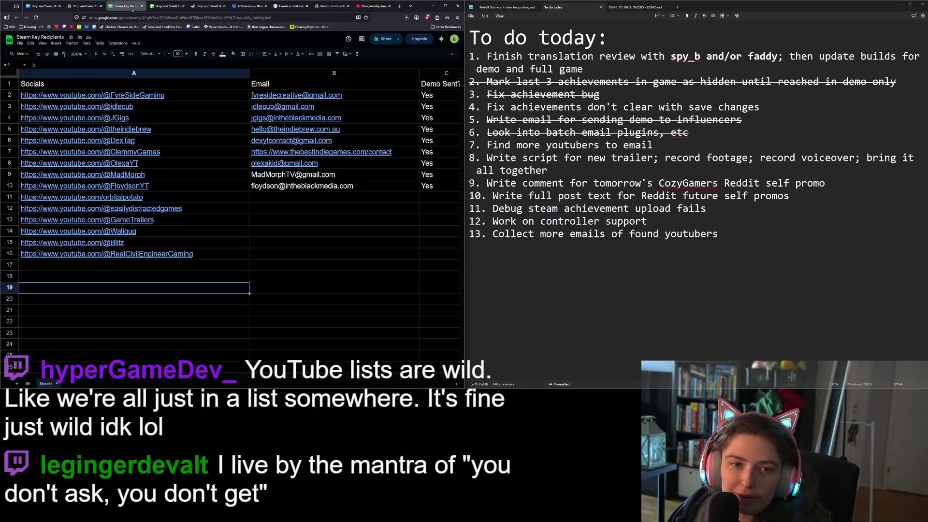
{"action": "left_click", "coordinate": [91, 270]}
{"action": "type", "text": "https://www.youtube.com/@DangerouslyFunny"}
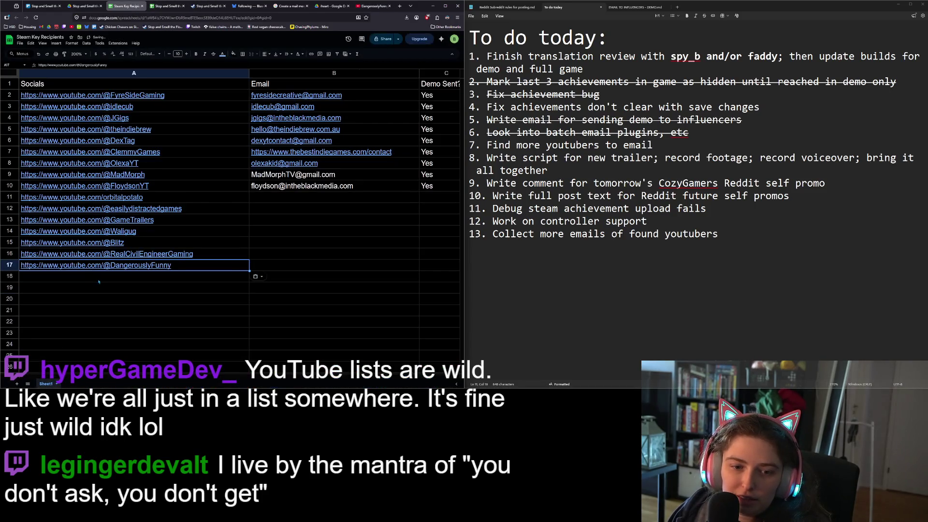
{"action": "left_click", "coordinate": [102, 280]}
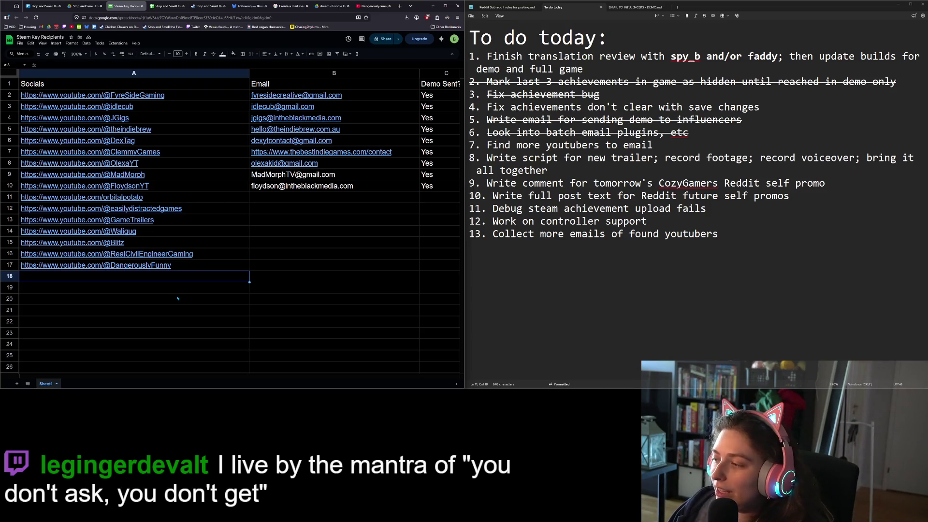
Look over the Email cells in the DangerouslyFunny row and the last to-do item
{"action": "mouse_move", "coordinate": [169, 266]}
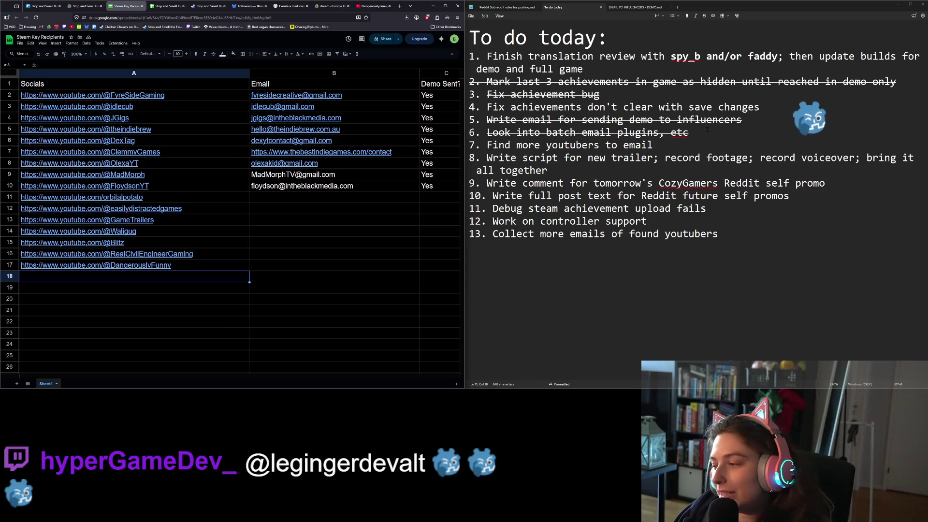
{"action": "left_click", "coordinate": [571, 269]}
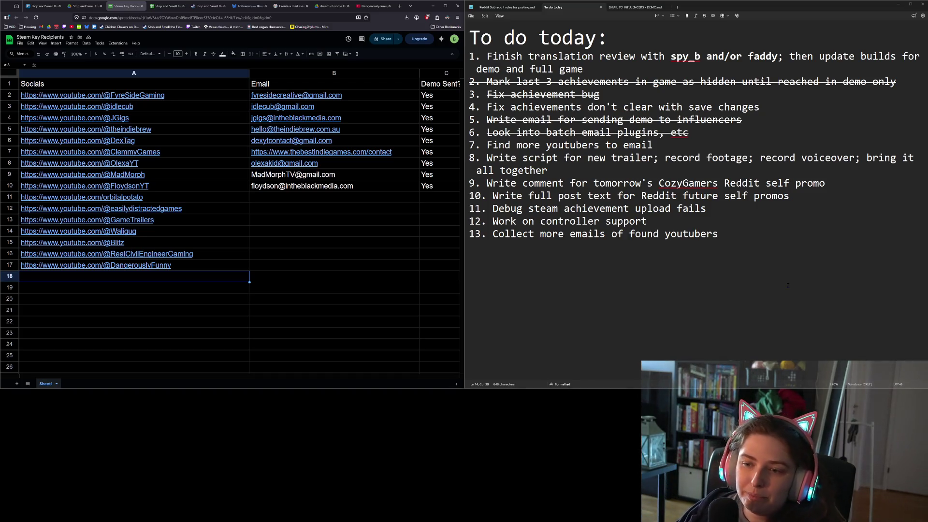
{"action": "left_click", "coordinate": [352, 261]}
{"action": "left_click", "coordinate": [295, 287]}
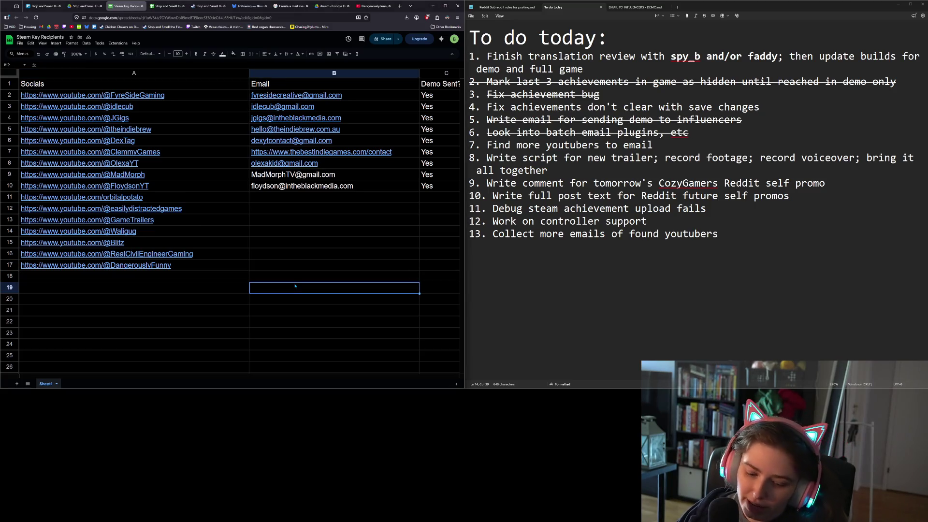
{"action": "left_click", "coordinate": [268, 278]}
{"action": "left_click", "coordinate": [275, 264]}
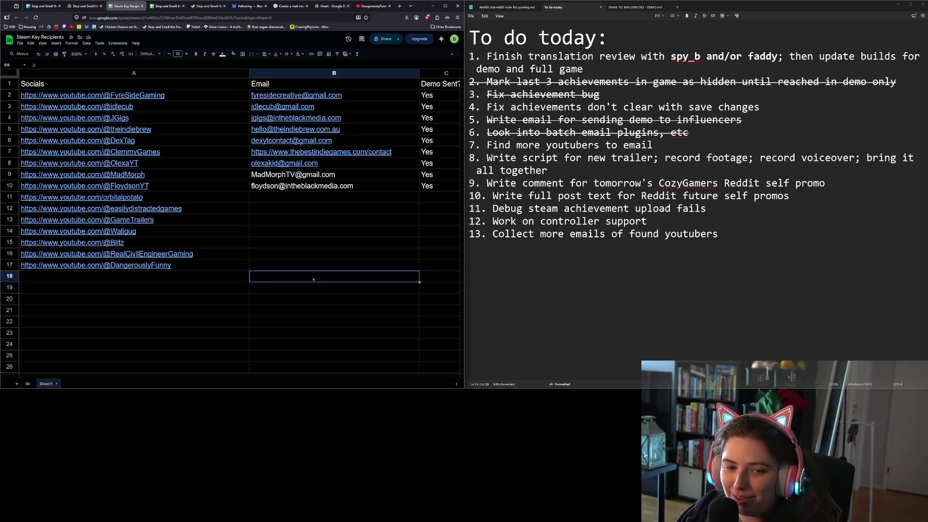
{"action": "left_click", "coordinate": [241, 280]}
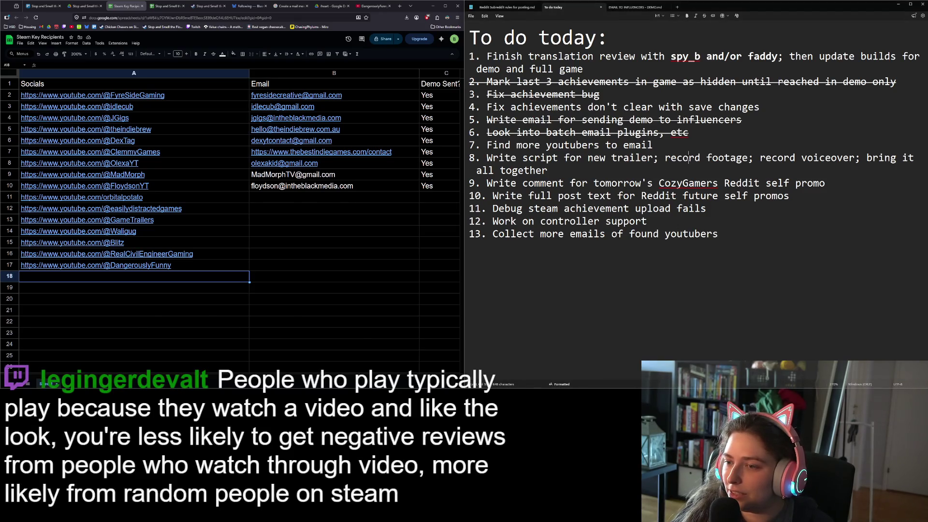
Review to-do item 7 and the last item, then run the game from Godot with F5
{"action": "left_click", "coordinate": [692, 142]}
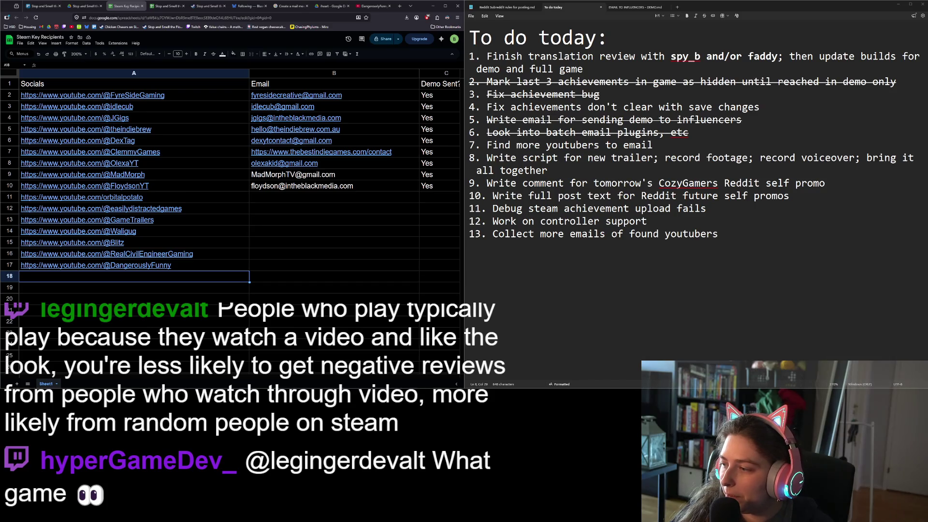
{"action": "left_click", "coordinate": [832, 303]}
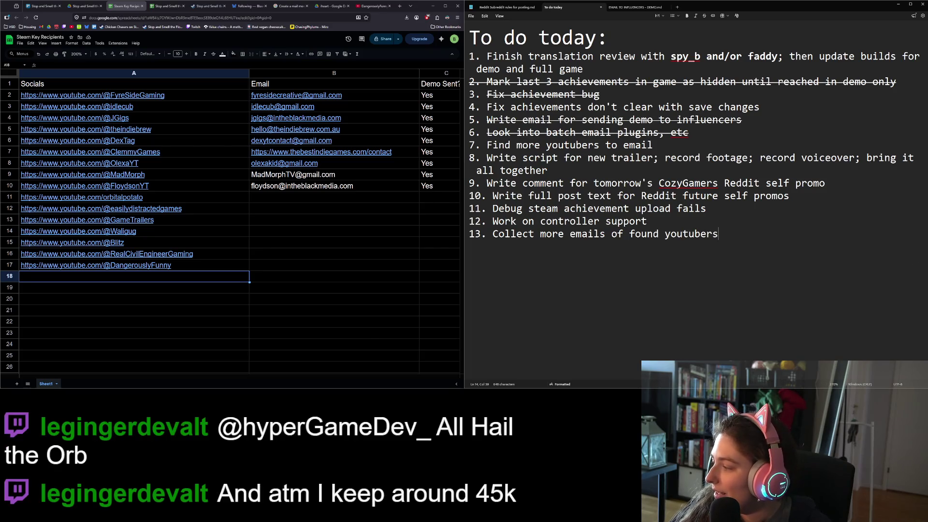
{"action": "key", "text": "alt+Tab"}
{"action": "key", "text": "F5"}
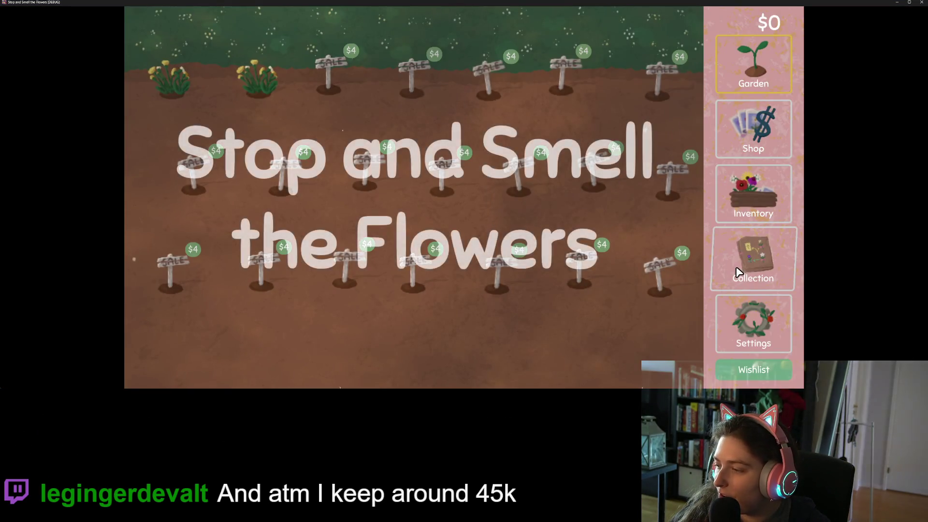
Add $400,000 with the m cheat key, harvest the dandelion, and buy every for-sale plot
{"action": "key", "text": "m"}
{"action": "key", "text": "m"}
{"action": "key", "text": "m"}
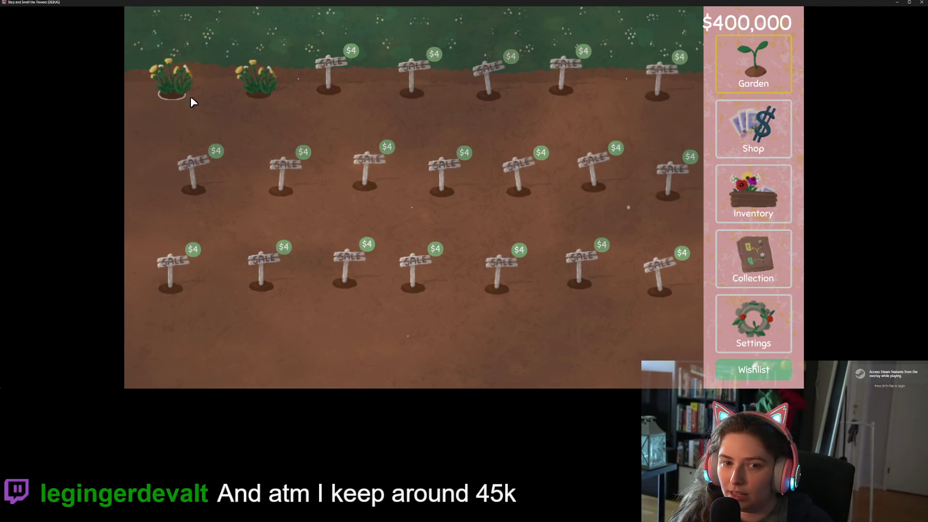
{"action": "left_click", "coordinate": [190, 97]}
{"action": "mouse_move", "coordinate": [675, 141]}
{"action": "left_mouse_down"}
{"action": "mouse_move", "coordinate": [166, 199]}
{"action": "mouse_move", "coordinate": [538, 253]}
{"action": "mouse_move", "coordinate": [625, 202]}
{"action": "mouse_move", "coordinate": [775, 202]}
{"action": "left_mouse_up"}
Buy seven $1 seed packets in the Shop
{"action": "left_click", "coordinate": [754, 128]}
{"action": "left_click", "coordinate": [269, 105]}
{"action": "left_click", "coordinate": [268, 105]}
{"action": "left_click", "coordinate": [269, 105]}
{"action": "left_click", "coordinate": [269, 106]}
{"action": "left_click", "coordinate": [269, 106]}
{"action": "left_click", "coordinate": [269, 105]}
{"action": "left_click", "coordinate": [269, 105]}
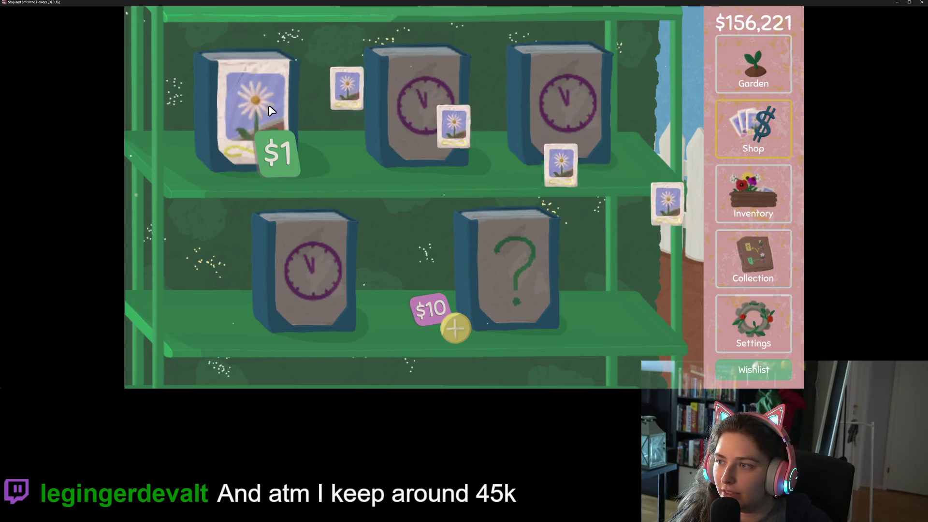
{"action": "left_click", "coordinate": [268, 106]}
{"action": "left_click", "coordinate": [269, 105]}
{"action": "left_click", "coordinate": [269, 106]}
{"action": "left_click", "coordinate": [269, 105]}
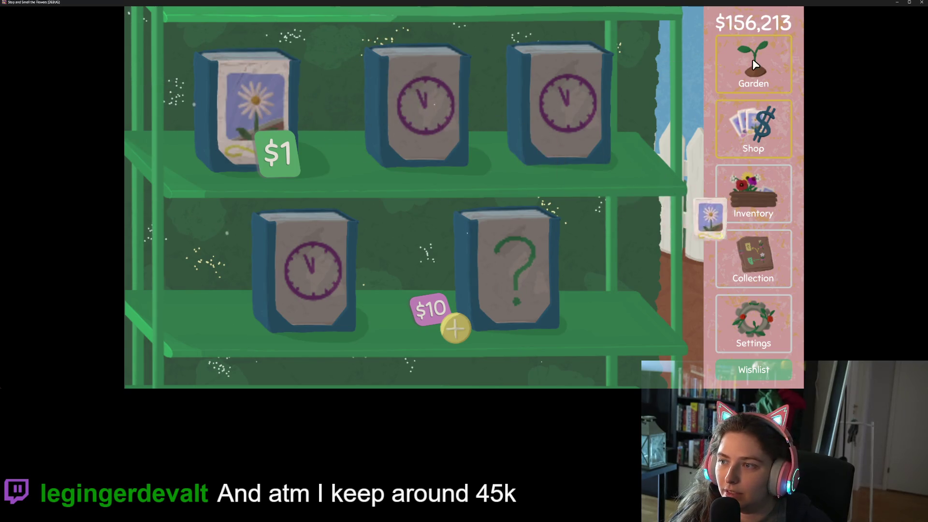
Plant the seeds across the empty garden holes and close the game
{"action": "key", "text": "Escape"}
{"action": "mouse_move", "coordinate": [216, 80]}
{"action": "left_mouse_down"}
{"action": "mouse_move", "coordinate": [548, 74]}
{"action": "mouse_move", "coordinate": [648, 161]}
{"action": "mouse_move", "coordinate": [220, 198]}
{"action": "mouse_move", "coordinate": [380, 283]}
{"action": "mouse_move", "coordinate": [645, 274]}
{"action": "left_mouse_up"}
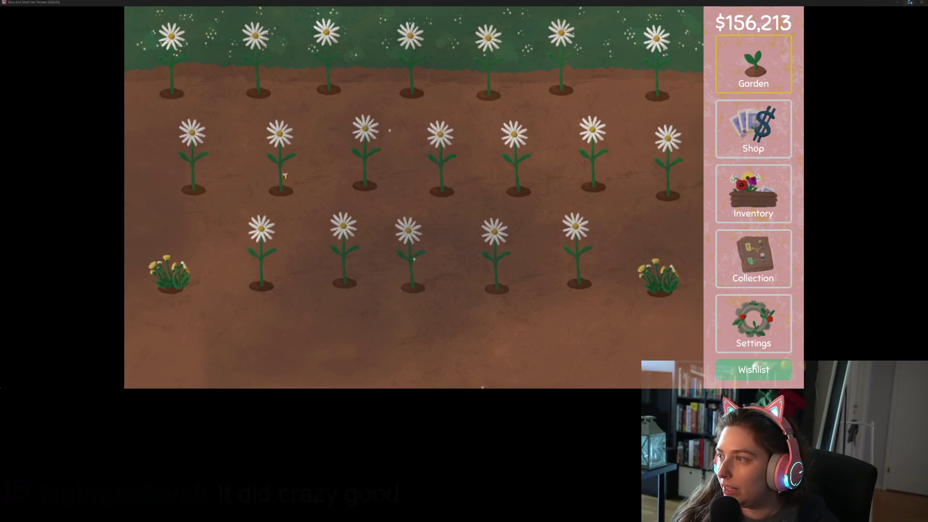
{"action": "left_click", "coordinate": [921, 2]}
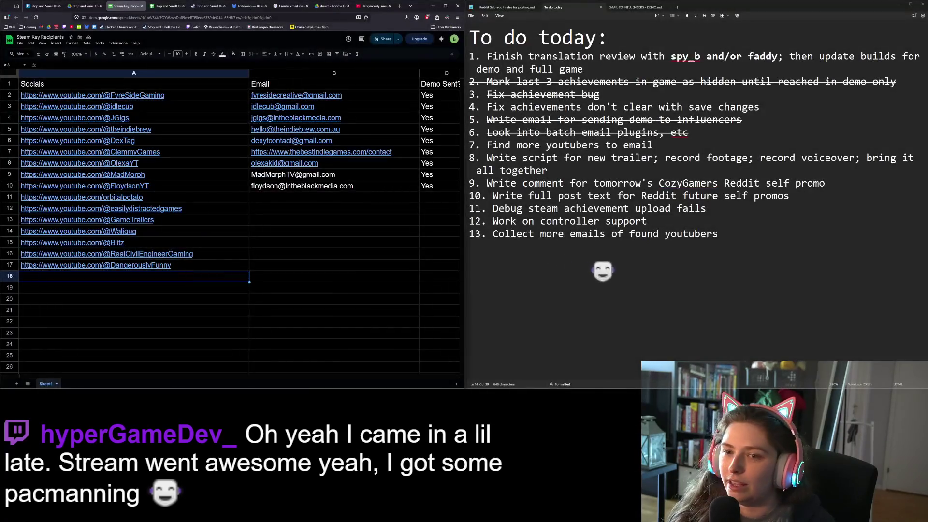
Open itch.io in a new tab and scroll through the April–May 2026 jams calendar
{"action": "left_click", "coordinate": [399, 6]}
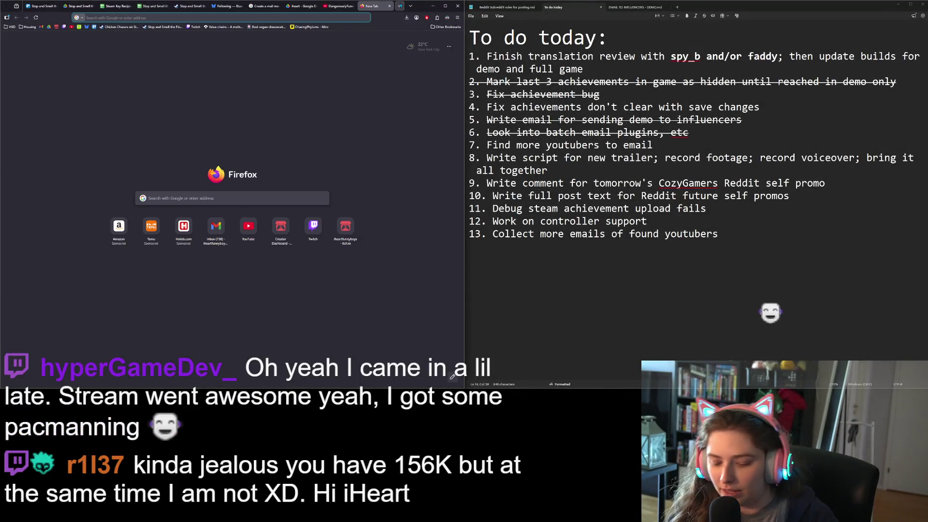
{"action": "type", "text": "itch.io/"}
{"action": "key", "text": "Return"}
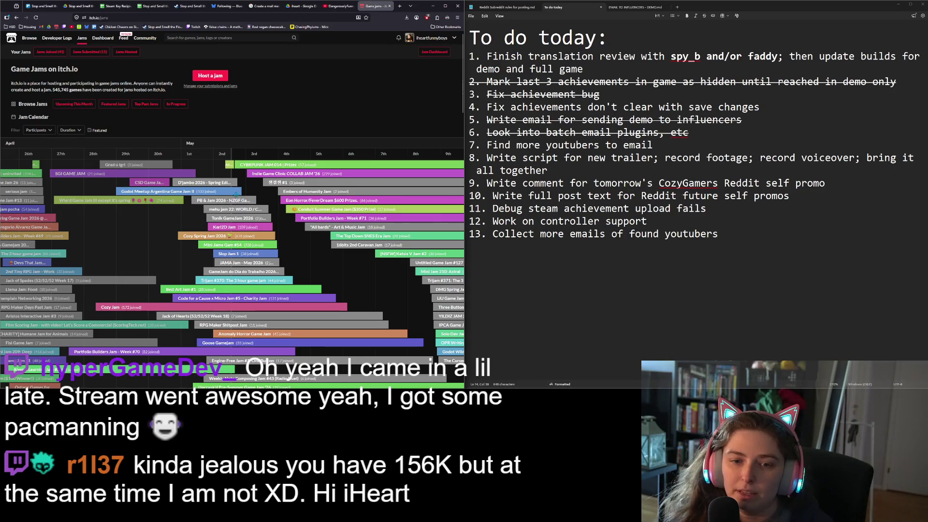
{"action": "scroll", "coordinate": [266, 315], "scroll_direction": "down", "scroll_amount": 4}
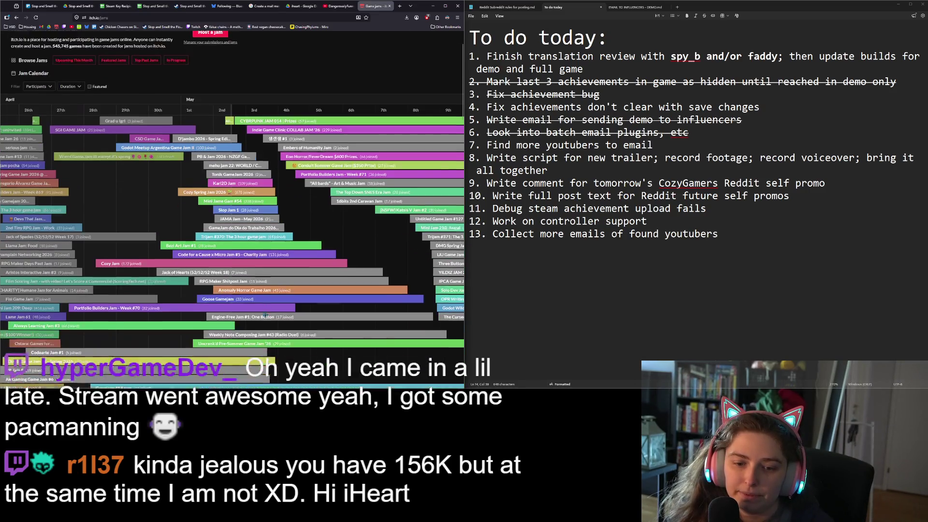
{"action": "scroll", "coordinate": [265, 315], "scroll_direction": "down", "scroll_amount": 3}
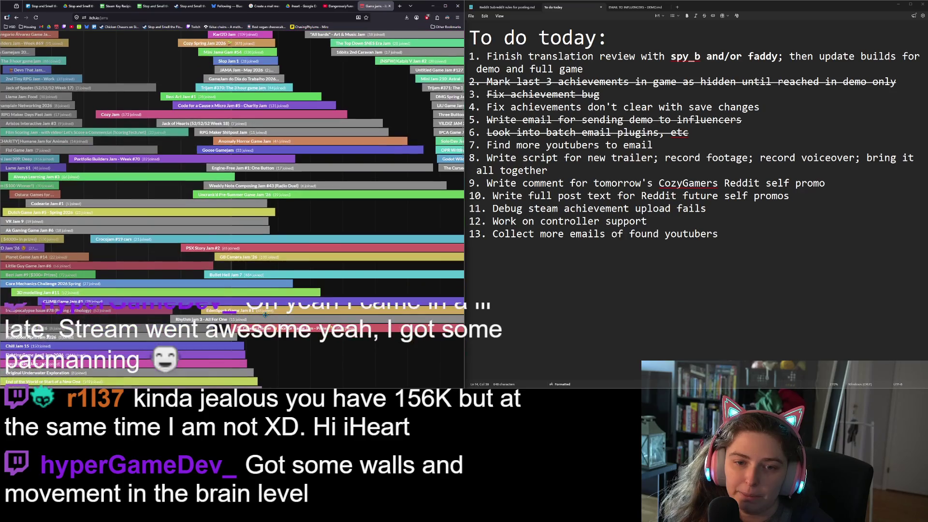
{"action": "scroll", "coordinate": [268, 315], "scroll_direction": "down", "scroll_amount": 3}
{"action": "scroll", "coordinate": [267, 315], "scroll_direction": "down", "scroll_amount": 6}
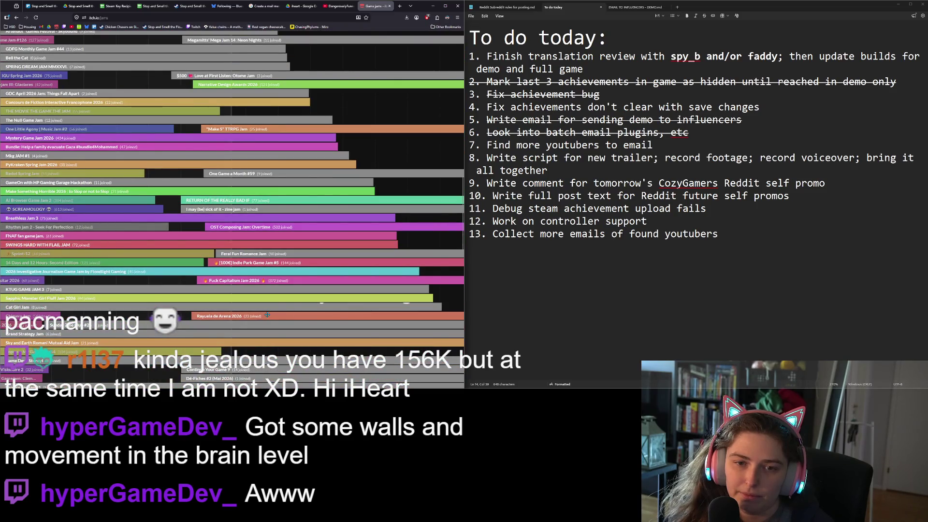
{"action": "scroll", "coordinate": [267, 315], "scroll_direction": "up", "scroll_amount": 10}
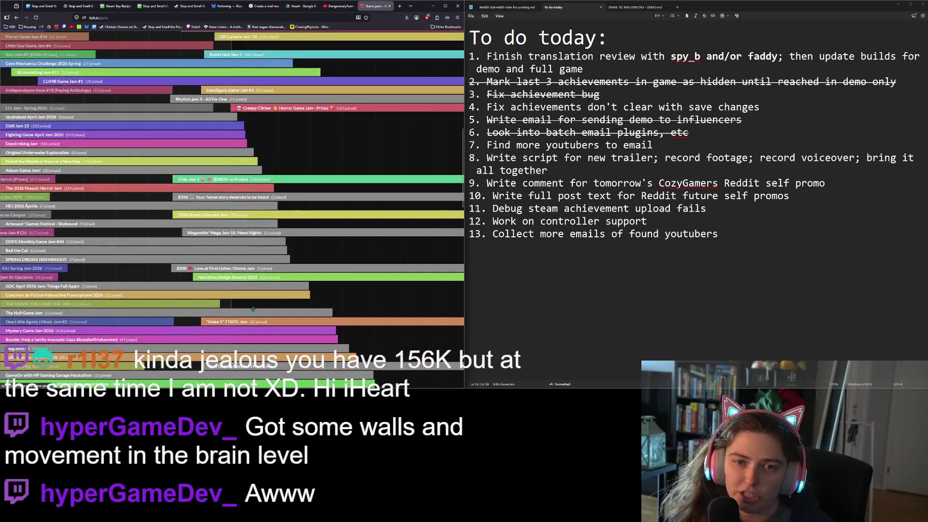
{"action": "scroll", "coordinate": [248, 310], "scroll_direction": "up", "scroll_amount": 2}
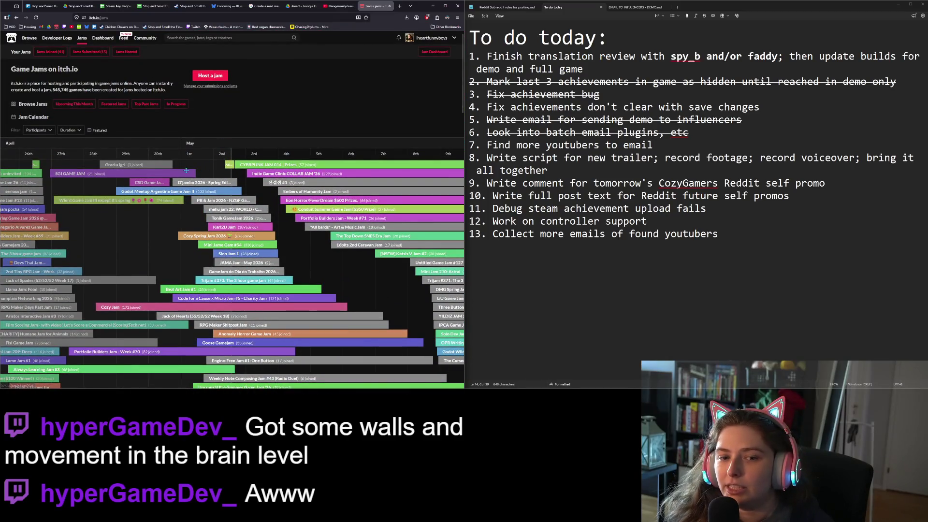
{"action": "scroll", "coordinate": [186, 170], "scroll_direction": "down", "scroll_amount": 10}
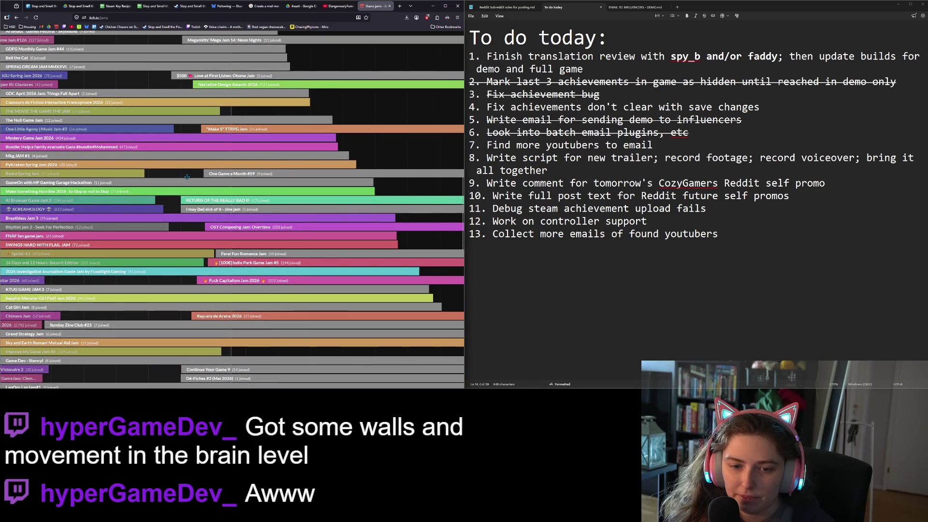
{"action": "scroll", "coordinate": [187, 177], "scroll_direction": "down", "scroll_amount": 4}
{"action": "scroll", "coordinate": [187, 177], "scroll_direction": "down", "scroll_amount": 10}
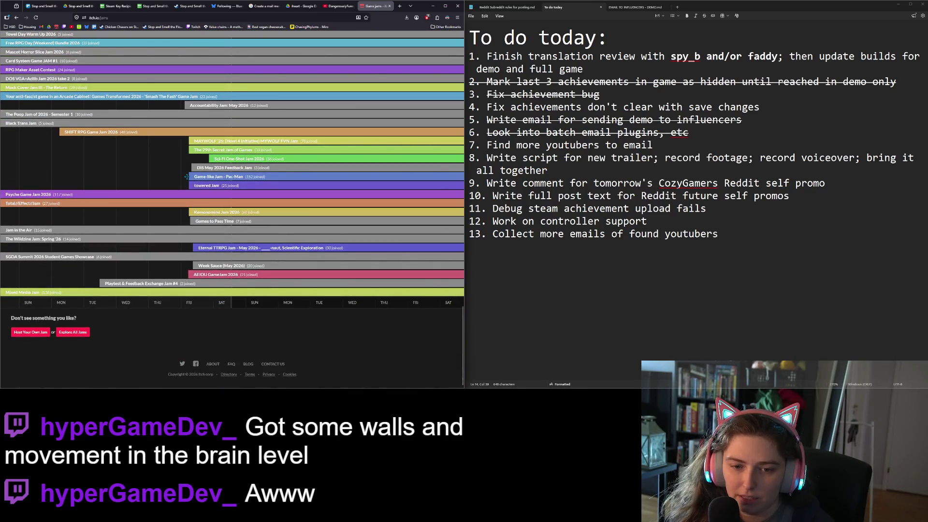
{"action": "scroll", "coordinate": [187, 177], "scroll_direction": "up", "scroll_amount": 15}
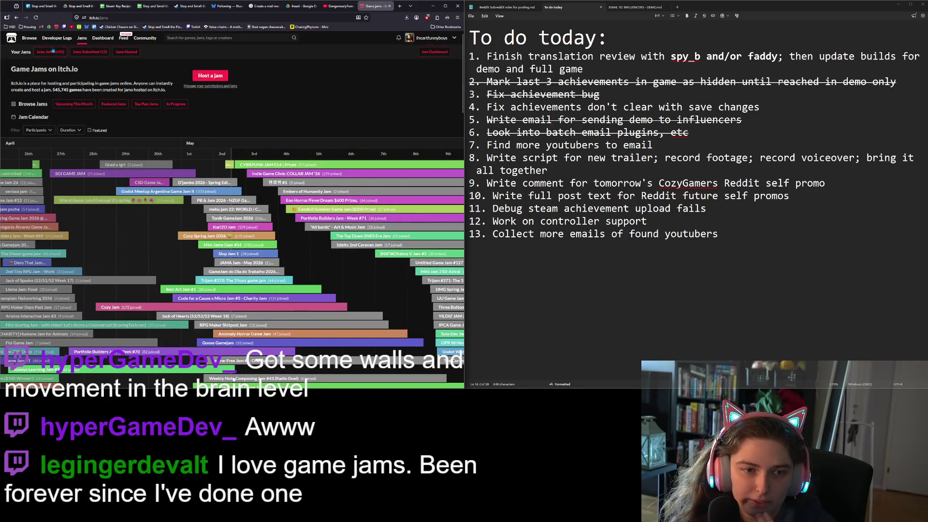
Open Game-like Jam Pac-Man from the joined jams, copy its URL, and maximize the browser
{"action": "left_click", "coordinate": [51, 51]}
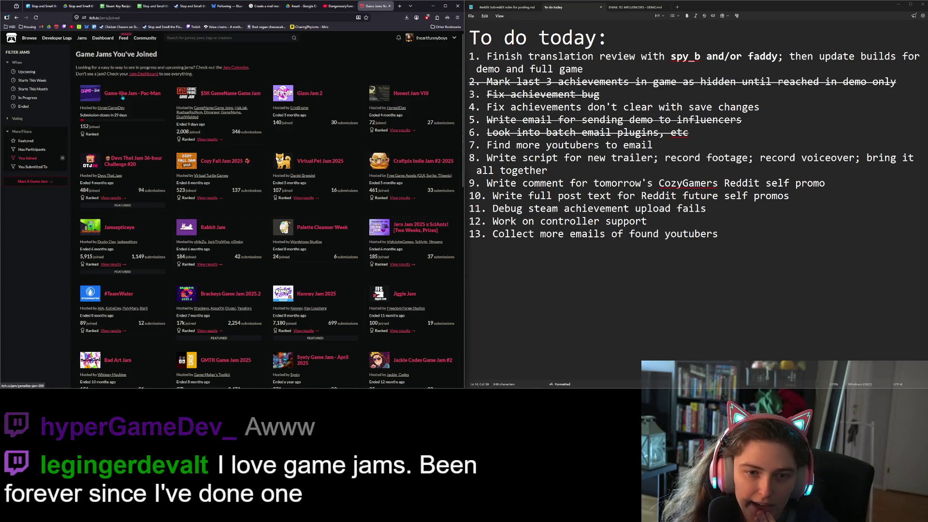
{"action": "left_click", "coordinate": [89, 93]}
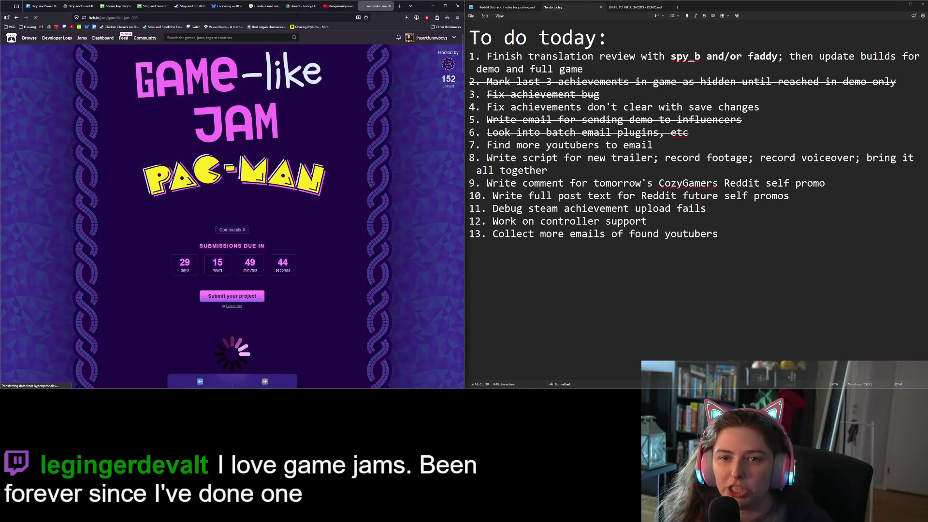
{"action": "key", "text": "ctrl+l"}
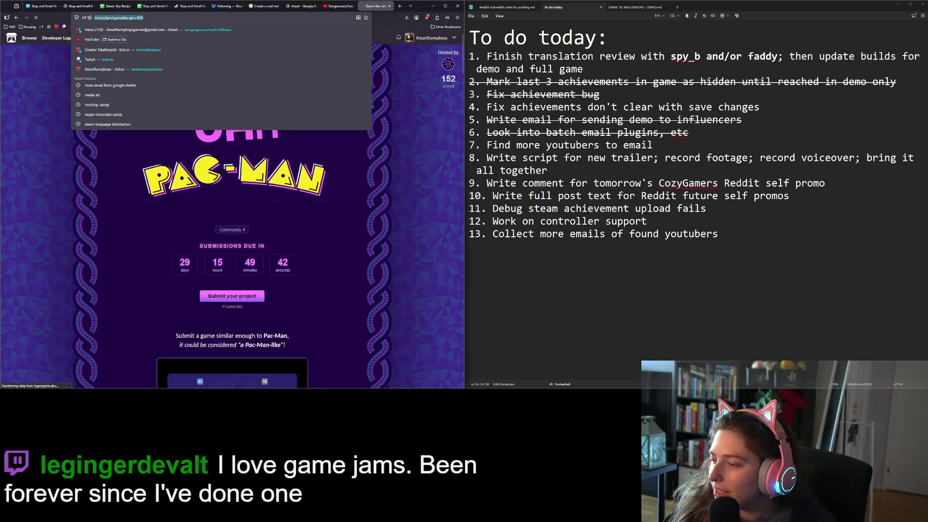
{"action": "key", "text": "Escape"}
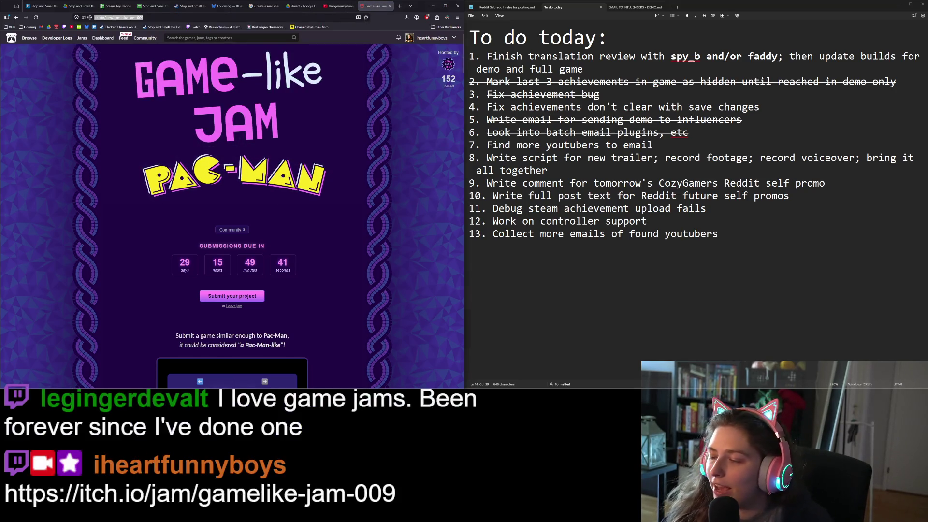
{"action": "scroll", "coordinate": [232, 208], "scroll_direction": "down", "scroll_amount": 2}
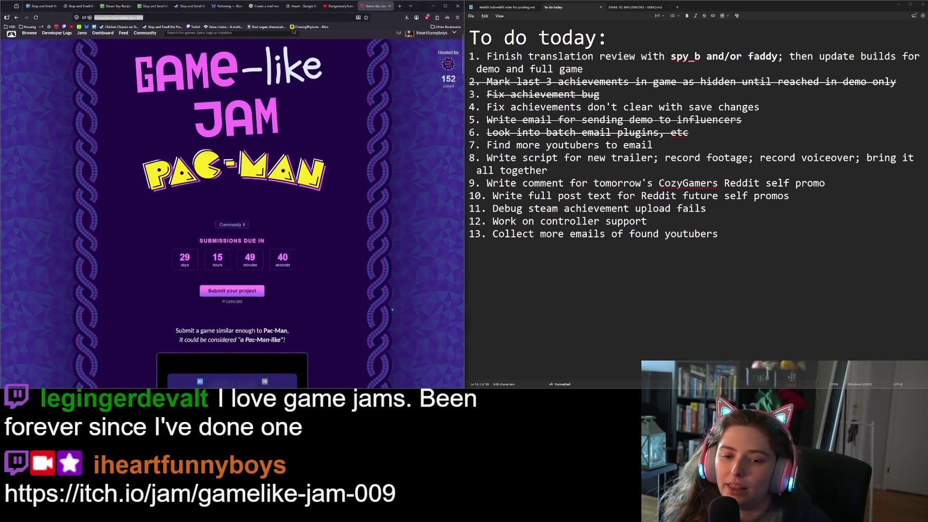
{"action": "left_click", "coordinate": [445, 6]}
Scroll the Pac-Man jam page past the rules to the picoCAD, Craftpix sponsors and prizes
{"action": "scroll", "coordinate": [659, 331], "scroll_direction": "down", "scroll_amount": 6}
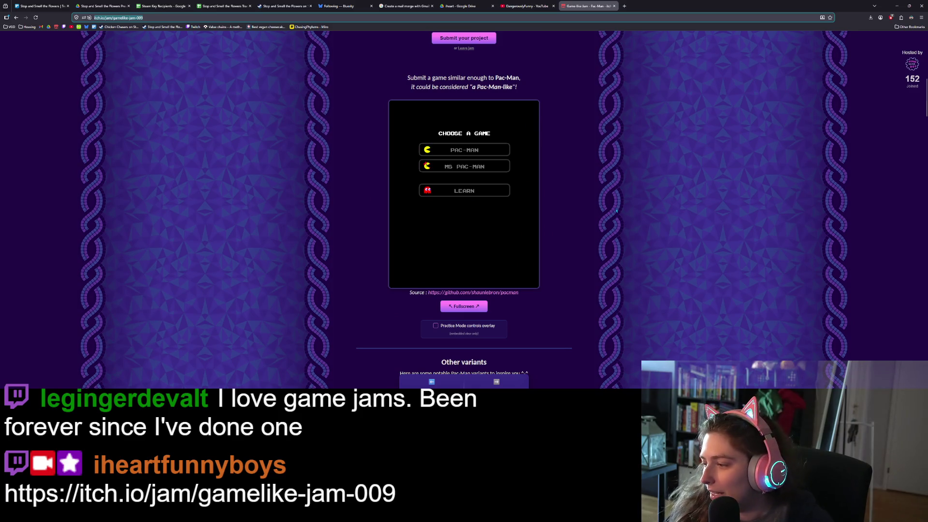
{"action": "left_click", "coordinate": [118, 17]}
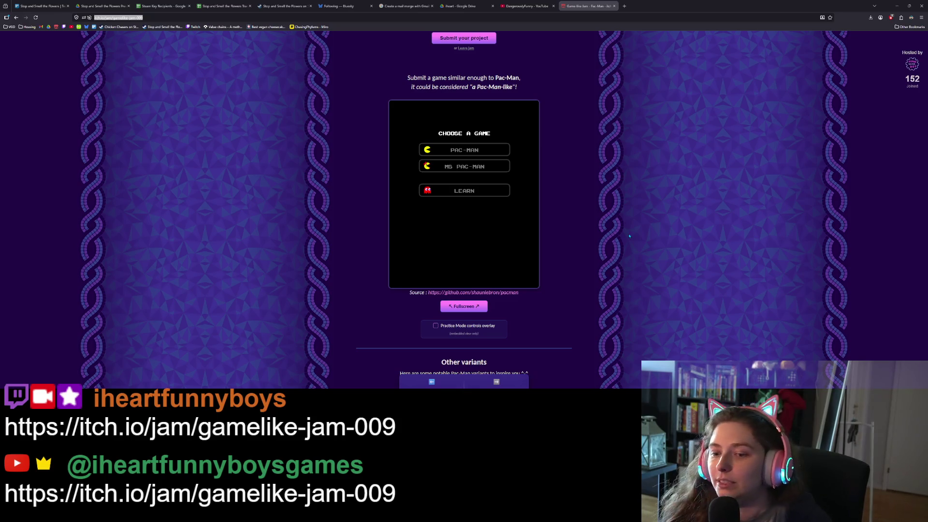
{"action": "scroll", "coordinate": [574, 222], "scroll_direction": "up", "scroll_amount": 5}
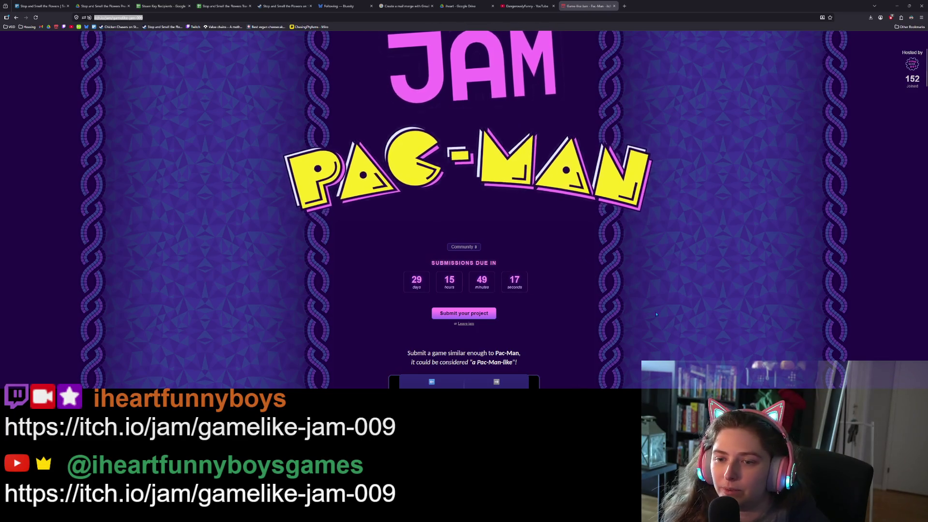
{"action": "scroll", "coordinate": [539, 240], "scroll_direction": "up", "scroll_amount": 2}
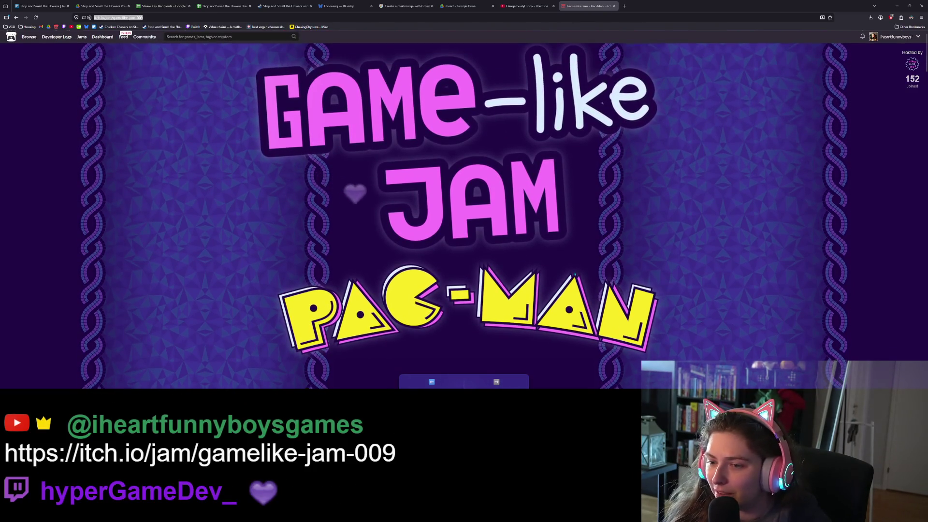
{"action": "scroll", "coordinate": [539, 240], "scroll_direction": "down", "scroll_amount": 3}
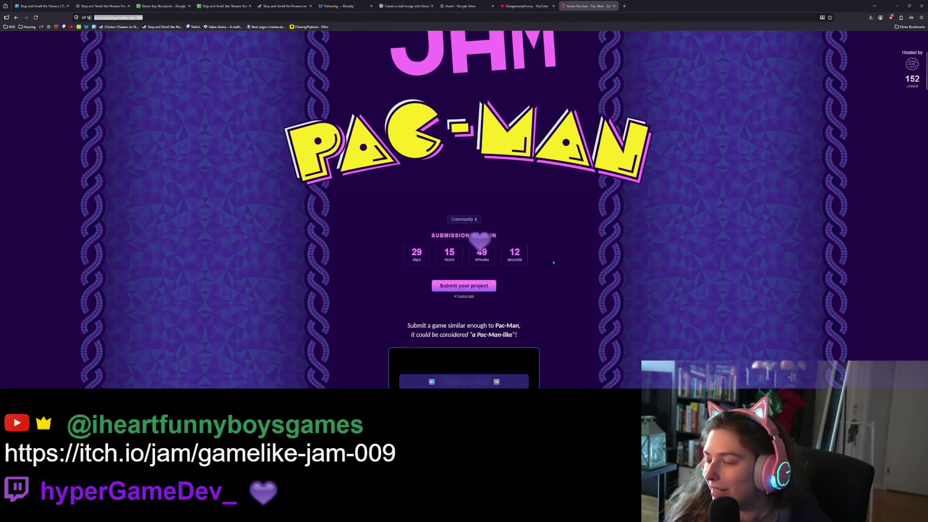
{"action": "scroll", "coordinate": [643, 253], "scroll_direction": "up", "scroll_amount": 4}
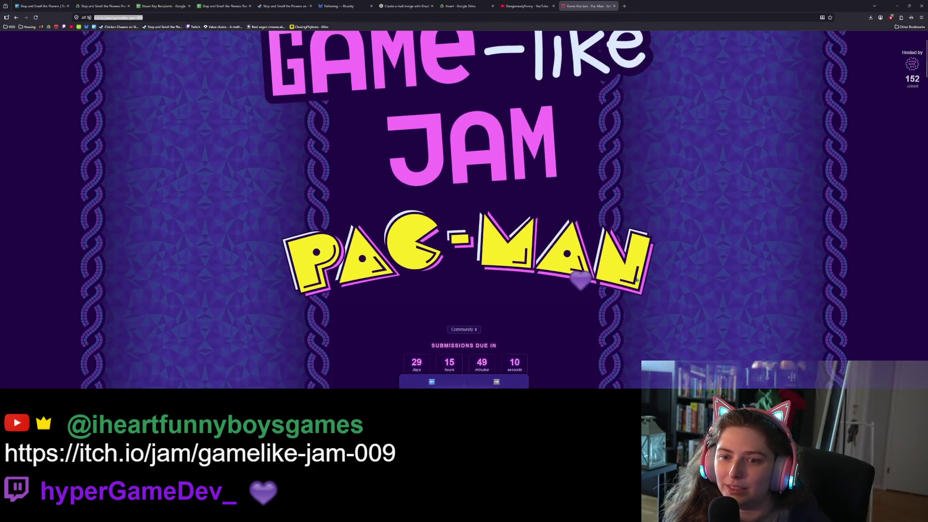
{"action": "scroll", "coordinate": [637, 280], "scroll_direction": "down", "scroll_amount": 10}
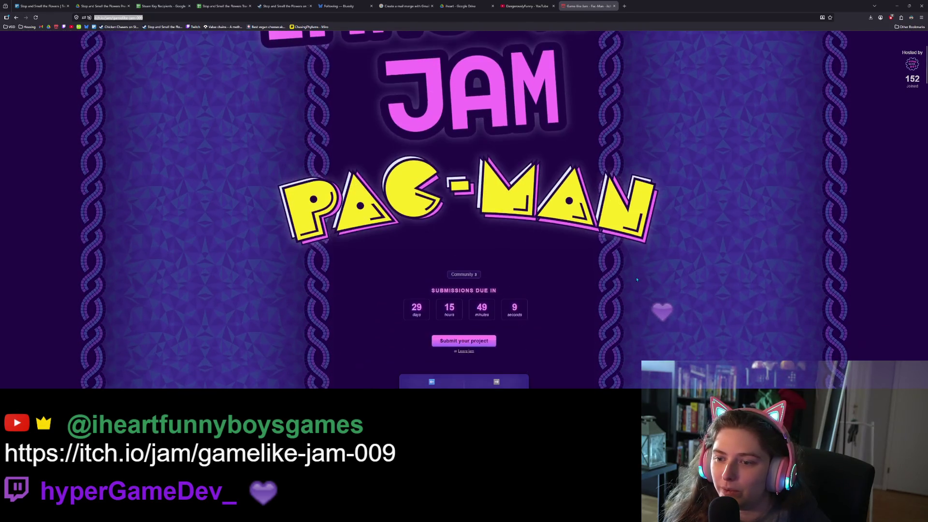
{"action": "scroll", "coordinate": [636, 280], "scroll_direction": "down", "scroll_amount": 10}
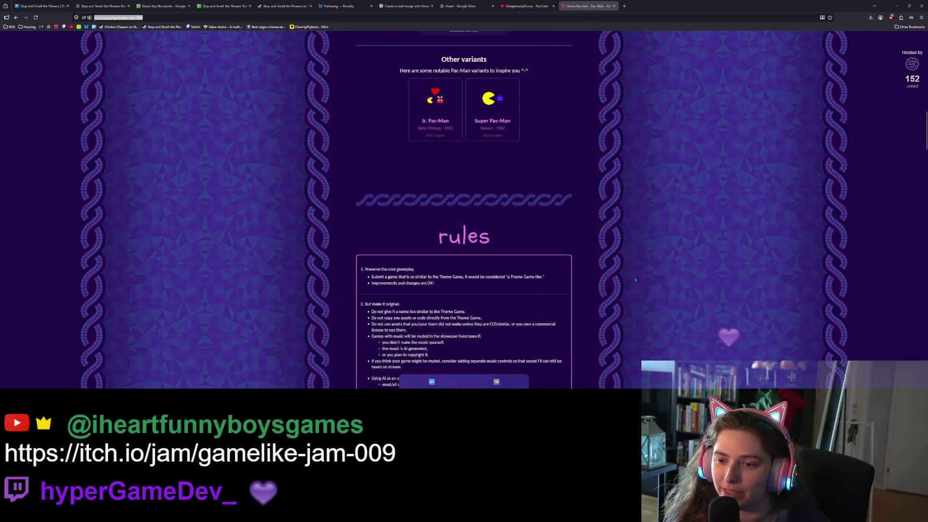
{"action": "scroll", "coordinate": [633, 277], "scroll_direction": "down", "scroll_amount": 7}
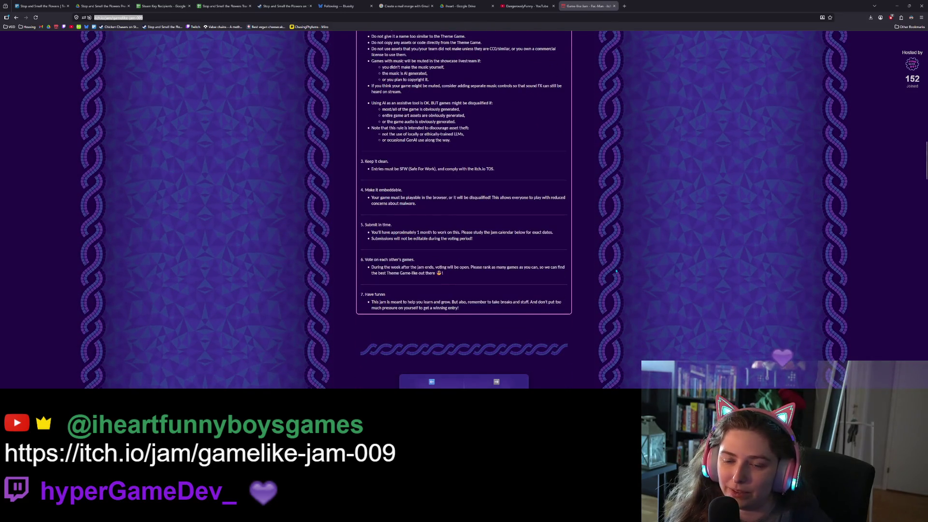
{"action": "scroll", "coordinate": [616, 271], "scroll_direction": "down", "scroll_amount": 8}
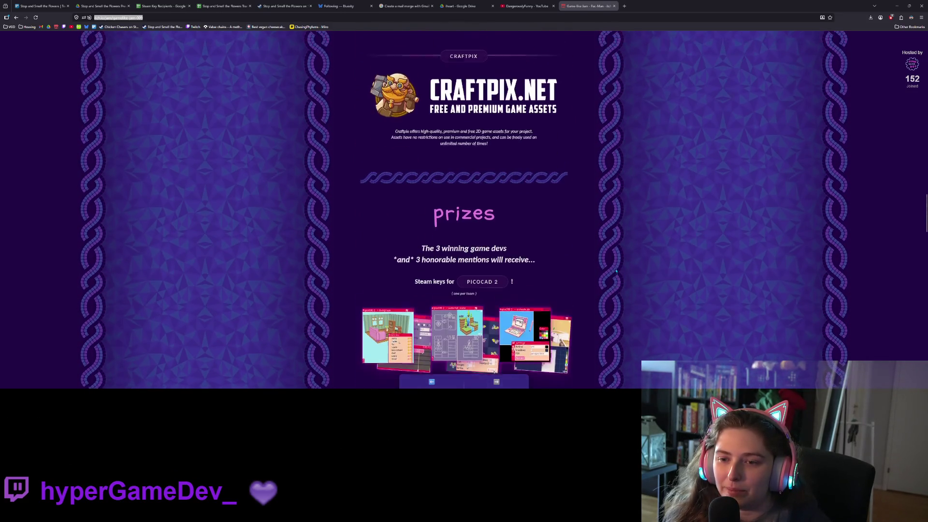
{"action": "scroll", "coordinate": [609, 270], "scroll_direction": "up", "scroll_amount": 3}
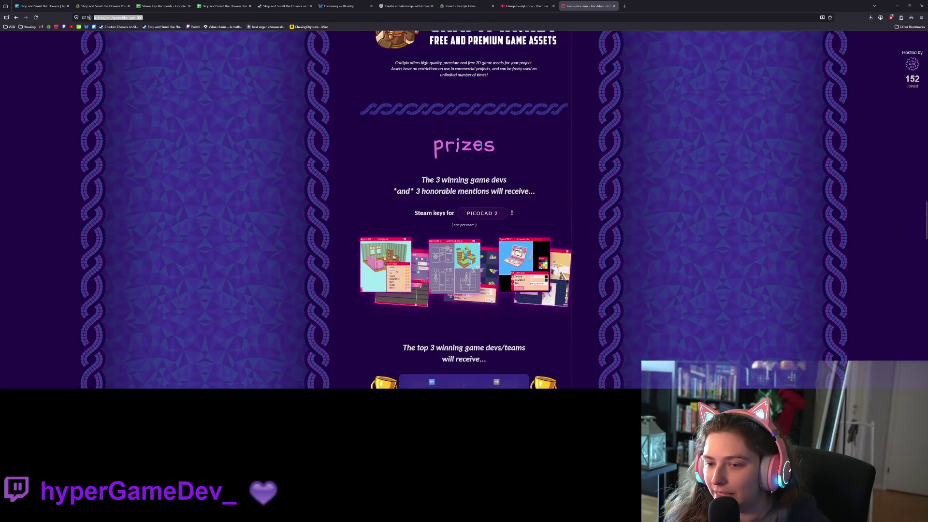
{"action": "scroll", "coordinate": [577, 281], "scroll_direction": "up", "scroll_amount": 4}
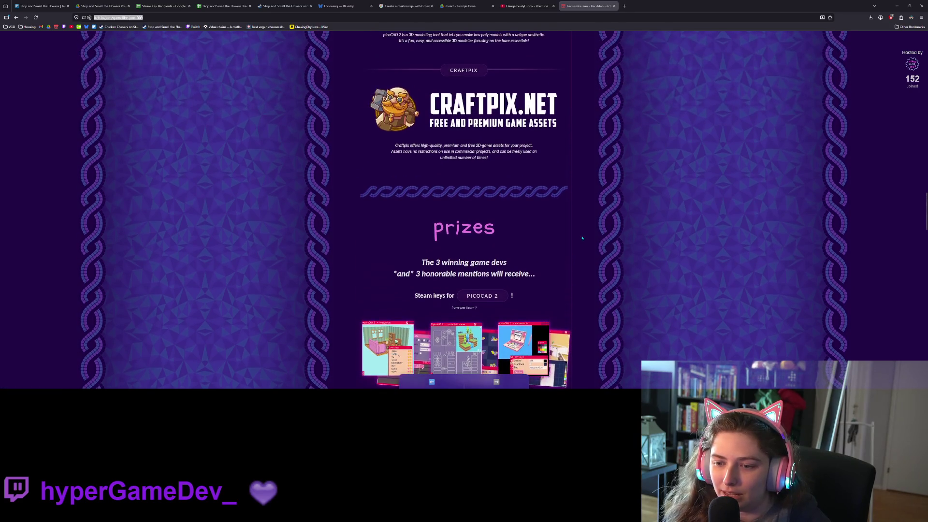
Scroll down the Pac-Man jam page through the prizes section
{"action": "scroll", "coordinate": [578, 281], "scroll_direction": "up", "scroll_amount": 1}
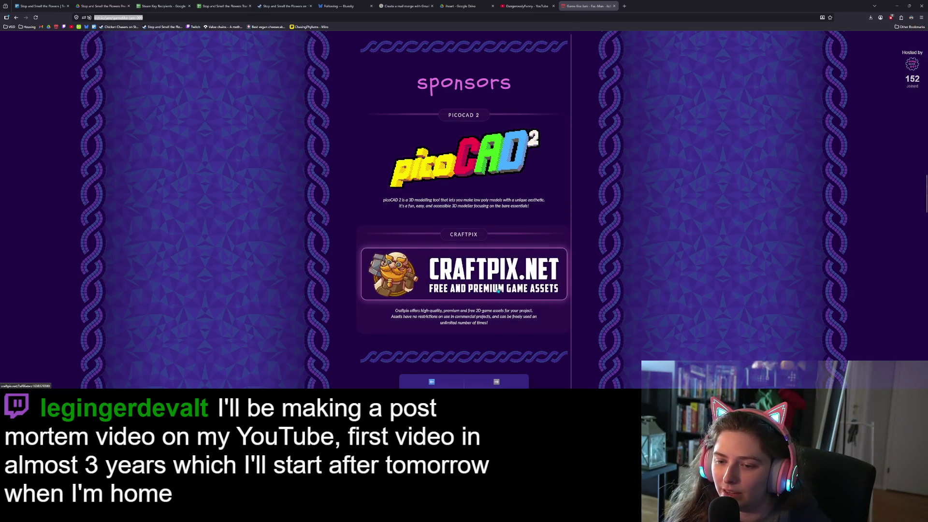
{"action": "scroll", "coordinate": [545, 289], "scroll_direction": "down", "scroll_amount": 2}
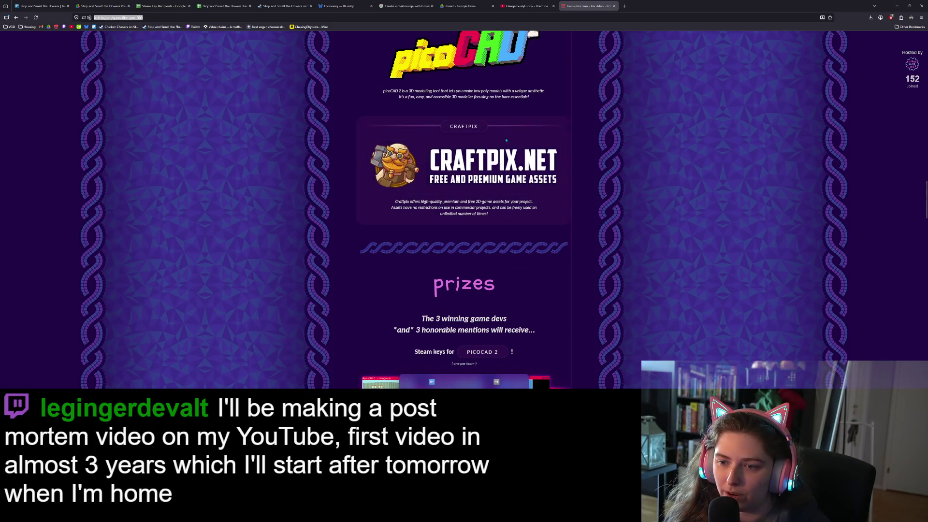
{"action": "scroll", "coordinate": [640, 235], "scroll_direction": "down", "scroll_amount": 2}
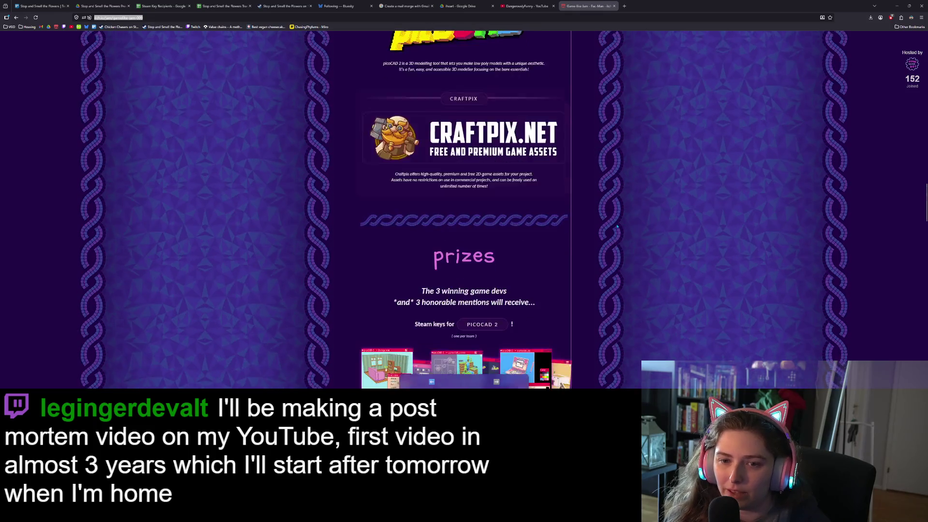
{"action": "scroll", "coordinate": [639, 235], "scroll_direction": "down", "scroll_amount": 3}
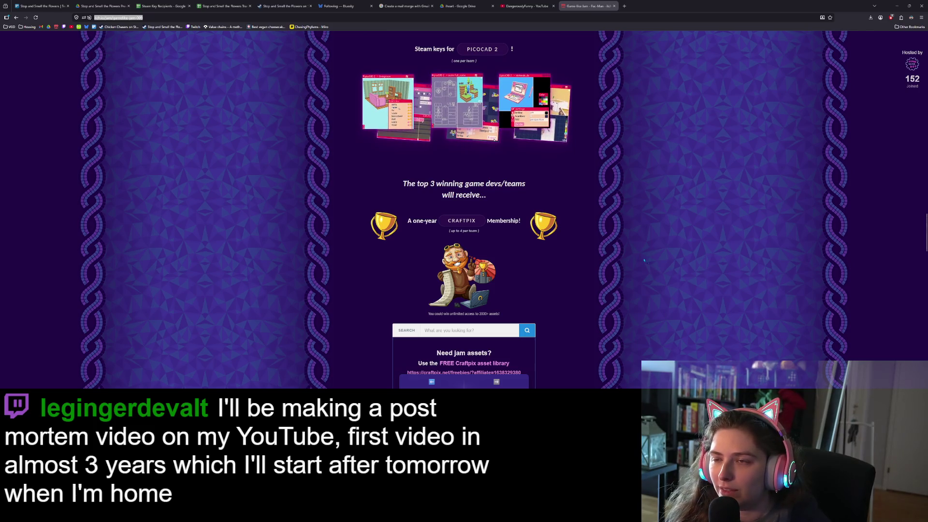
{"action": "scroll", "coordinate": [619, 250], "scroll_direction": "down", "scroll_amount": 1}
{"action": "scroll", "coordinate": [691, 263], "scroll_direction": "down", "scroll_amount": 3}
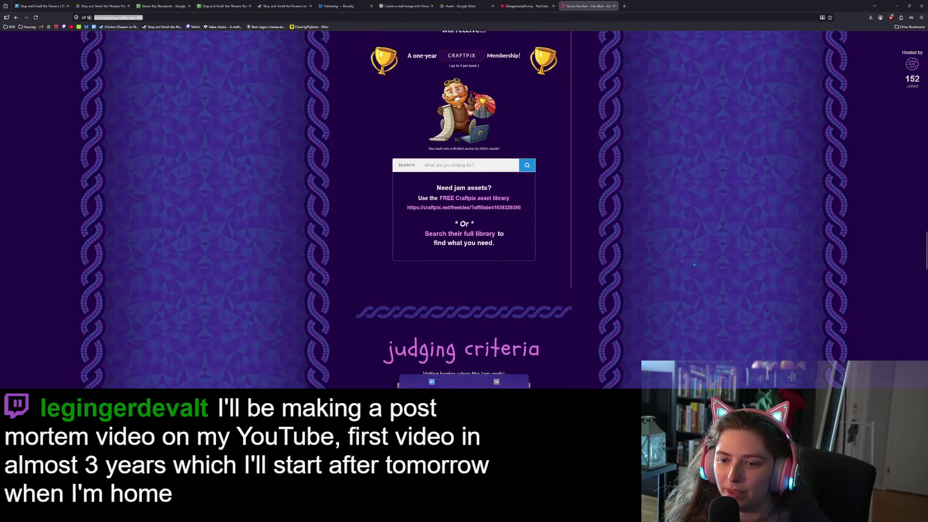
Continue past the judging criteria to the watch & share section with Twitch and Discord
{"action": "scroll", "coordinate": [691, 263], "scroll_direction": "up", "scroll_amount": 2}
{"action": "scroll", "coordinate": [604, 316], "scroll_direction": "down", "scroll_amount": 3}
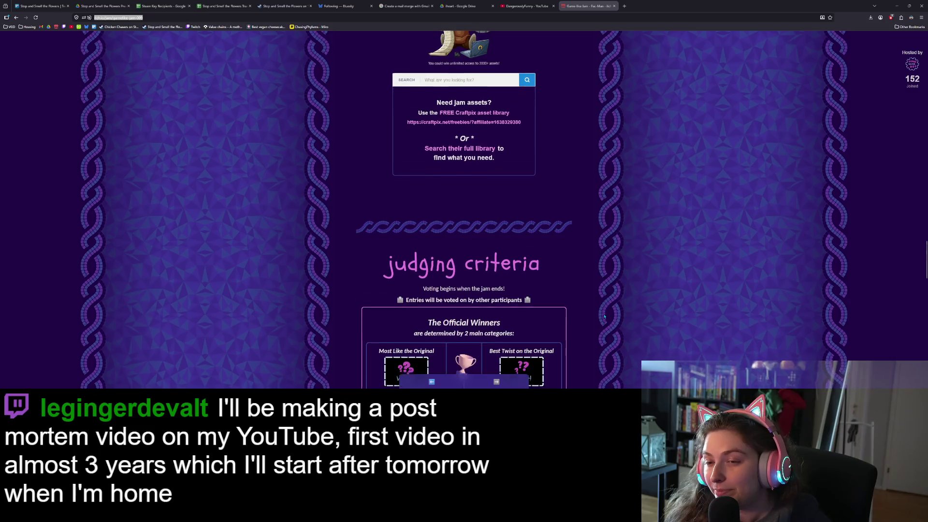
{"action": "scroll", "coordinate": [604, 316], "scroll_direction": "down", "scroll_amount": 5}
{"action": "scroll", "coordinate": [604, 317], "scroll_direction": "down", "scroll_amount": 1}
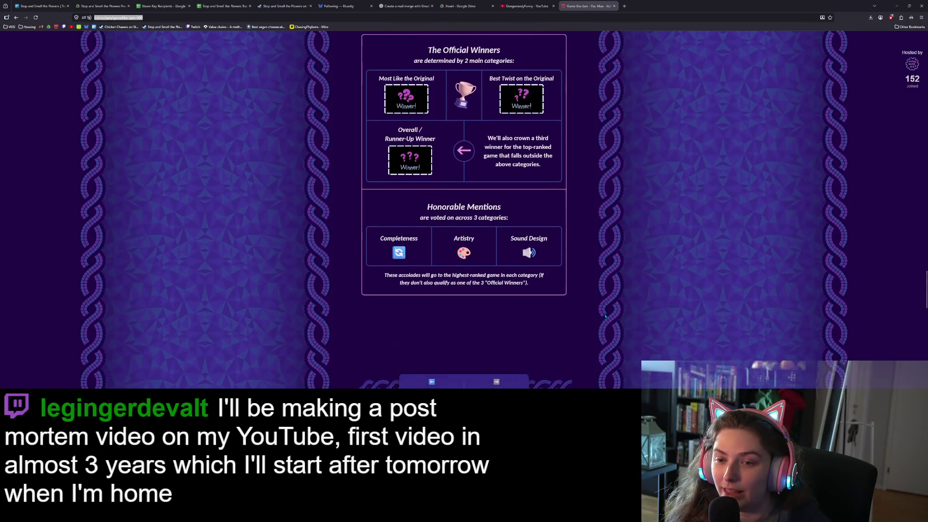
{"action": "scroll", "coordinate": [604, 316], "scroll_direction": "down", "scroll_amount": 6}
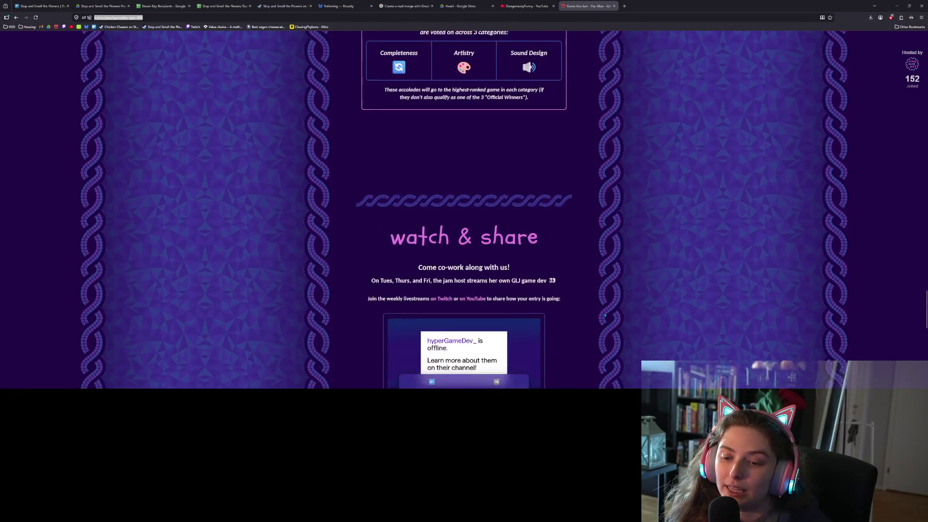
{"action": "scroll", "coordinate": [604, 315], "scroll_direction": "down", "scroll_amount": 1}
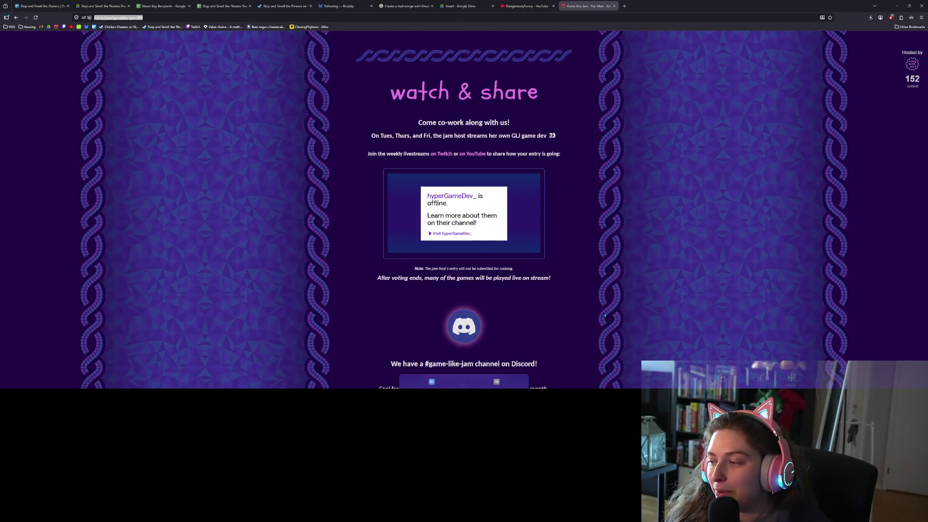
{"action": "middle_click", "coordinate": [663, 329]}
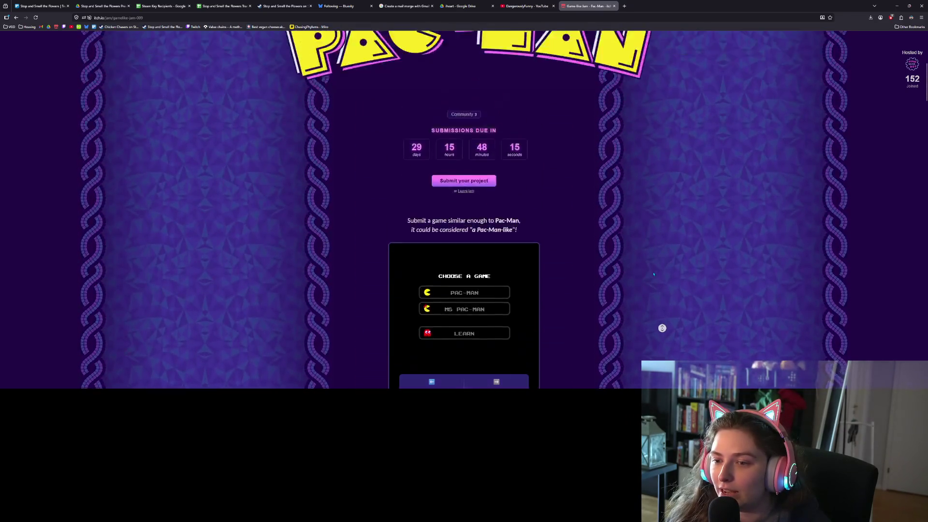
Return to the jam page's countdown and Choose a Game panel, then snap the browser left
{"action": "left_click", "coordinate": [653, 274]}
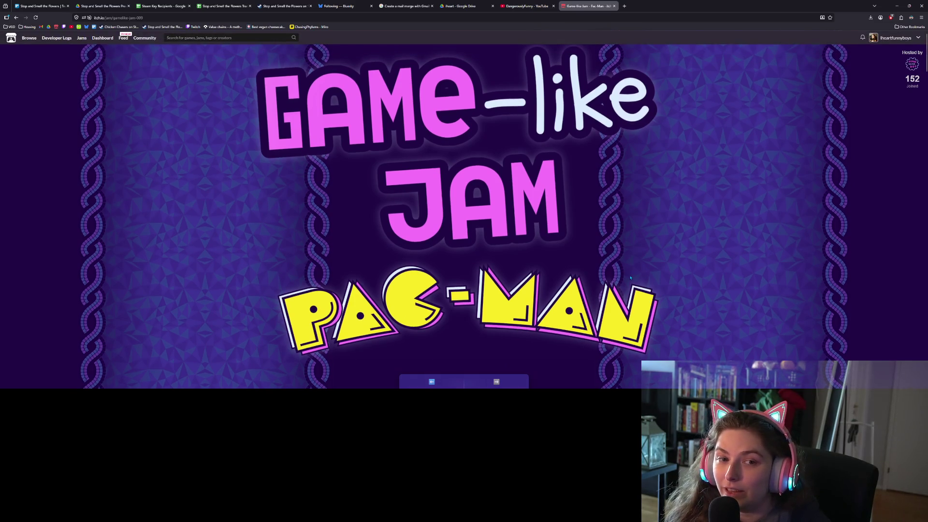
{"action": "scroll", "coordinate": [630, 277], "scroll_direction": "down", "scroll_amount": 5}
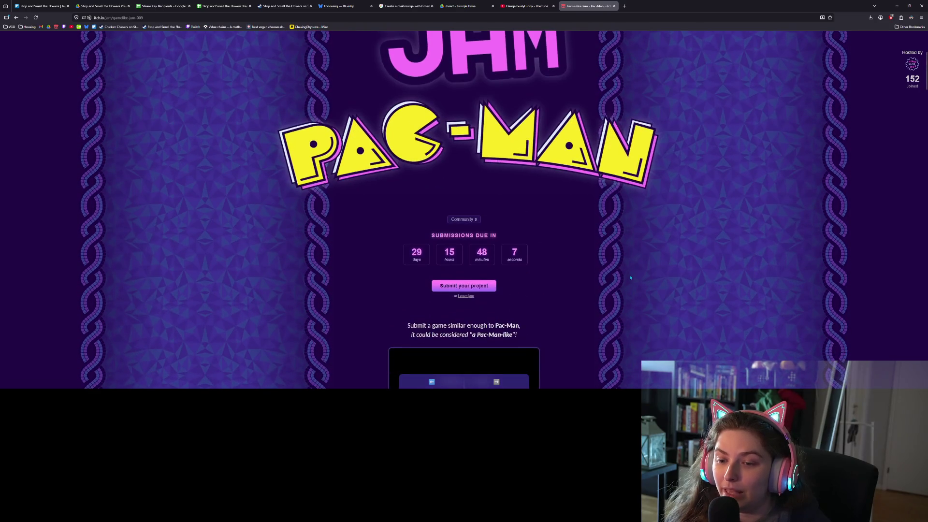
{"action": "scroll", "coordinate": [630, 277], "scroll_direction": "down", "scroll_amount": 2}
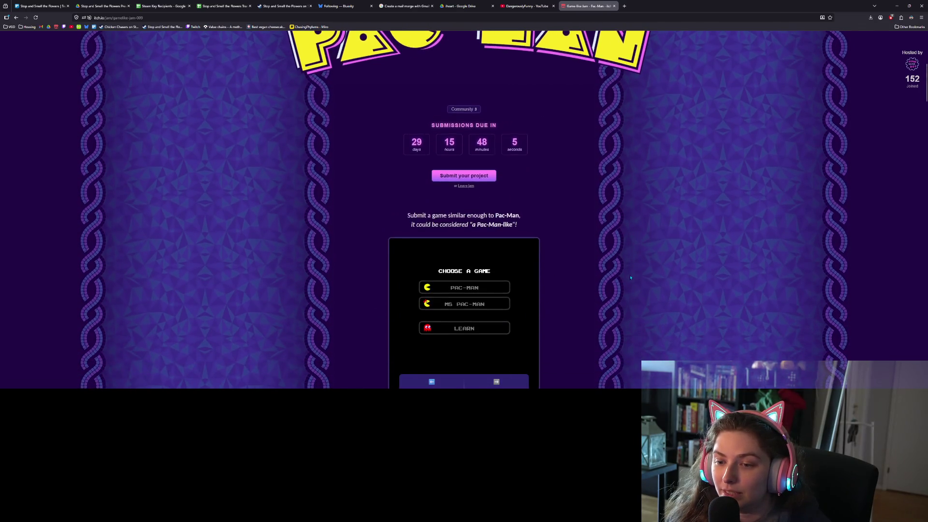
{"action": "scroll", "coordinate": [630, 277], "scroll_direction": "up", "scroll_amount": 7}
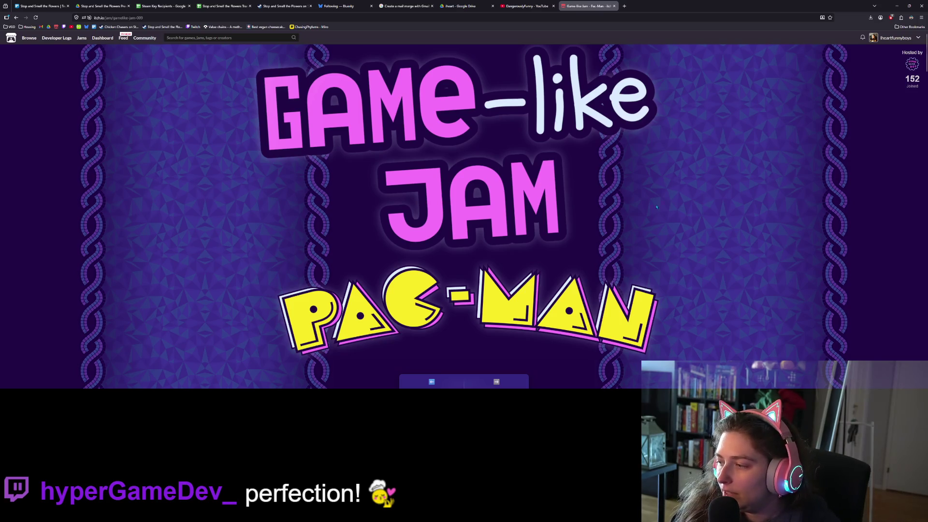
{"action": "scroll", "coordinate": [660, 203], "scroll_direction": "down", "scroll_amount": 3}
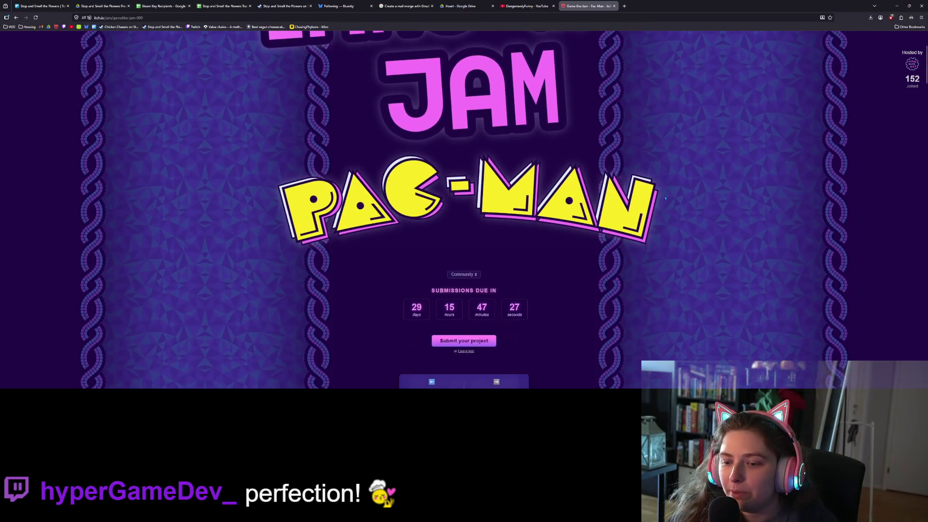
{"action": "scroll", "coordinate": [665, 199], "scroll_direction": "down", "scroll_amount": 5}
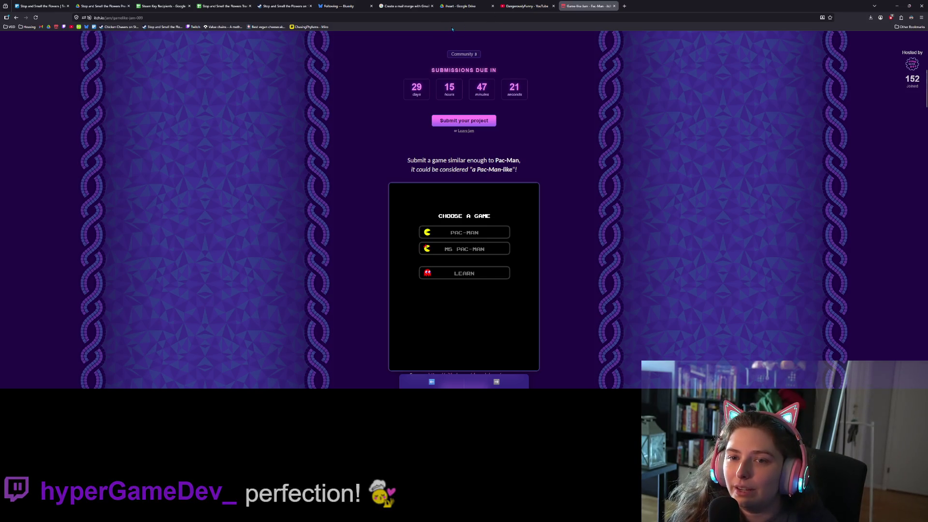
{"action": "key", "text": "super+Left"}
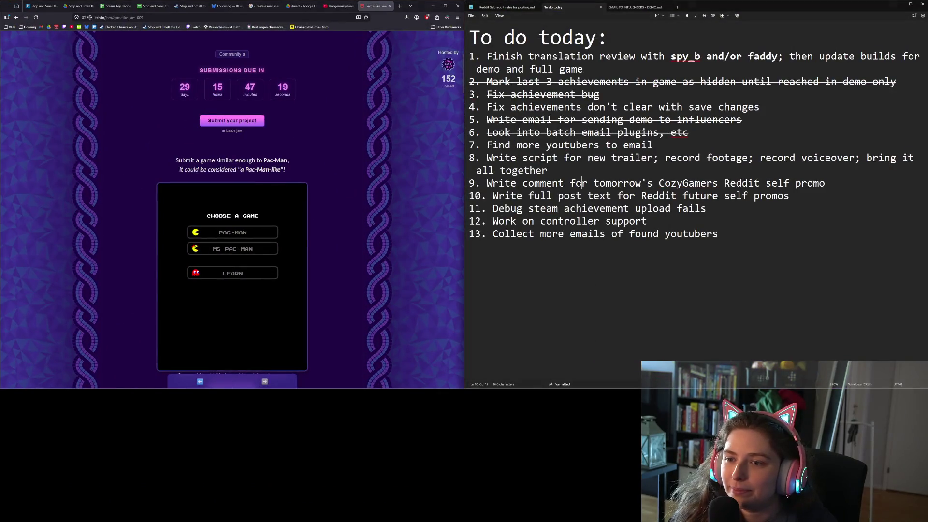
Strike through to-do item 4, 'Fix achievements don't clear with save changes', in Notepad
{"action": "left_click", "coordinate": [799, 112]}
{"action": "key", "text": "shift+Home"}
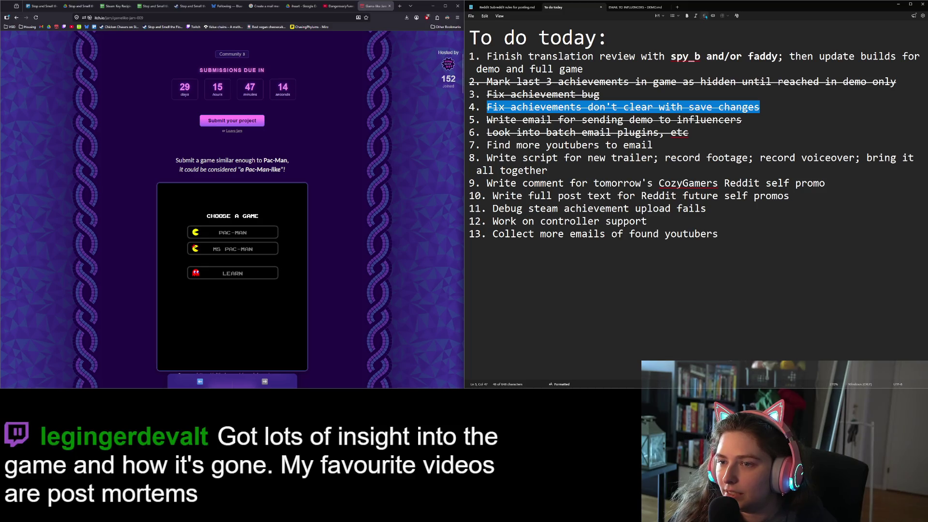
{"action": "key", "text": "ctrl+shift+x"}
{"action": "left_click", "coordinate": [718, 158]}
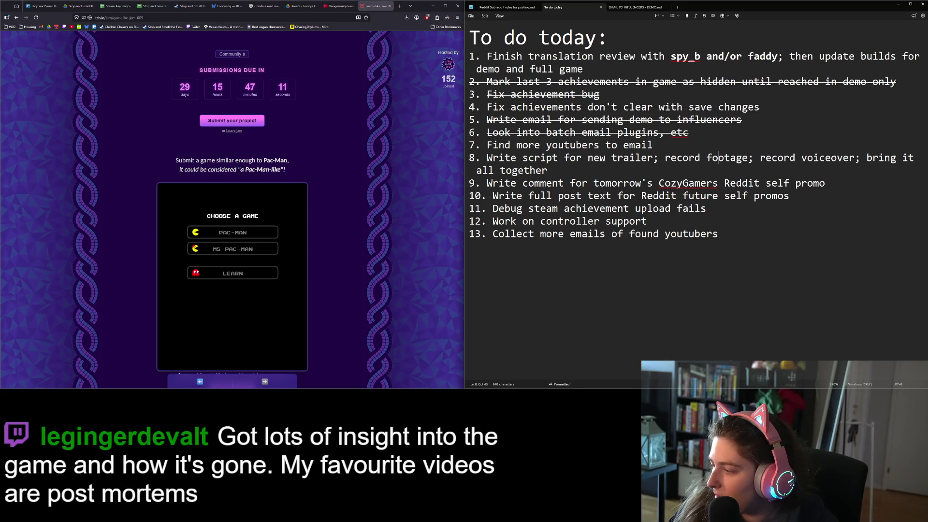
{"action": "key", "text": "alt+Tab"}
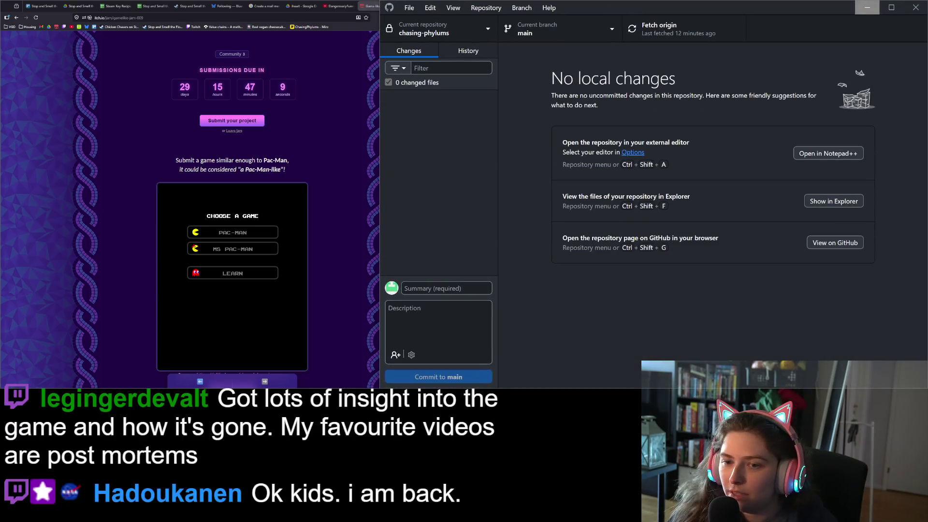
Minimize GitHub Desktop and place the cursor at the end of to-do item 13
{"action": "left_click", "coordinate": [867, 8]}
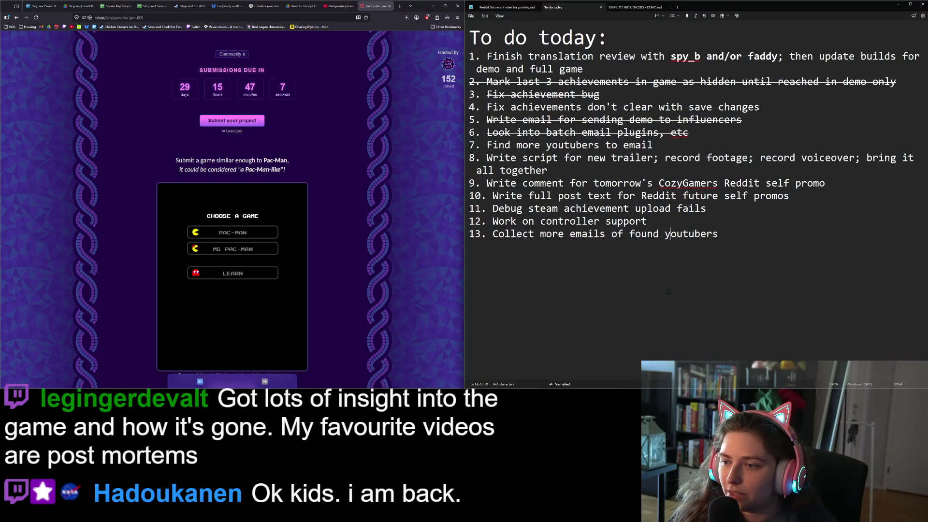
{"action": "left_click", "coordinate": [716, 290]}
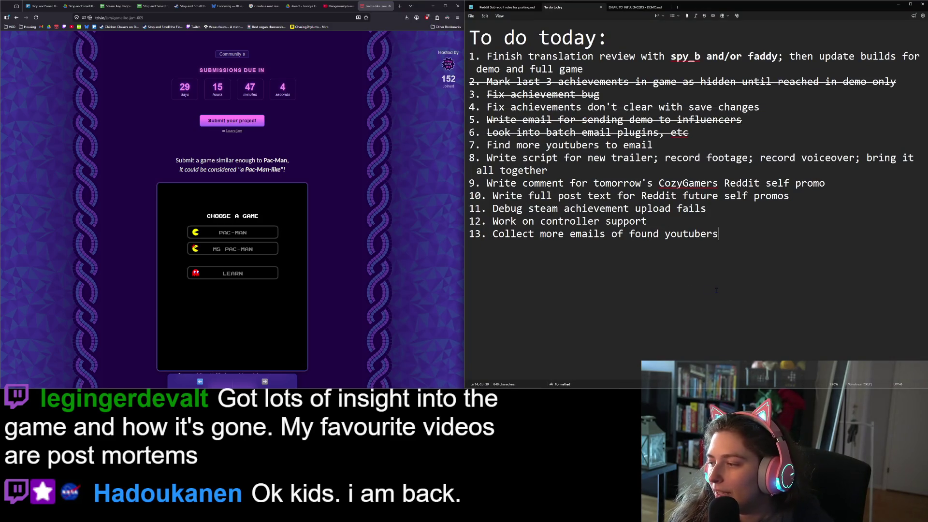
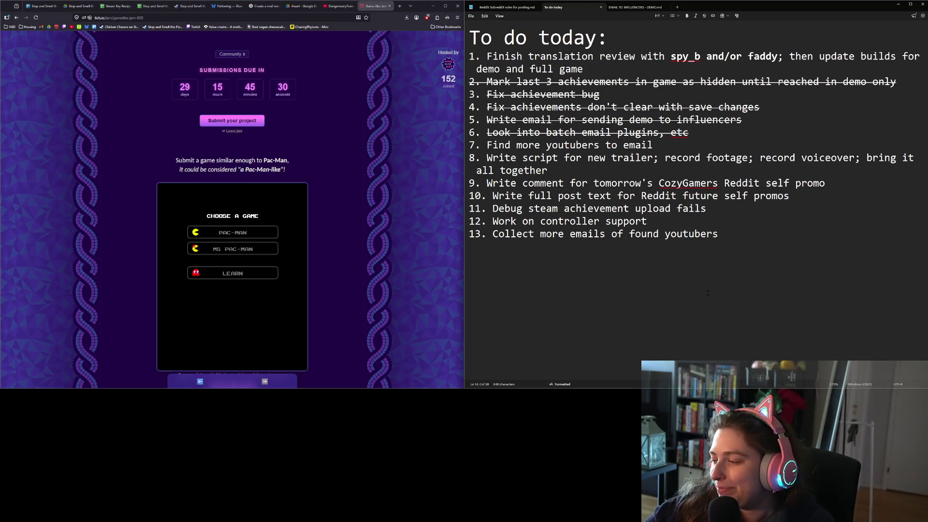
Open a new browser tab and go to the Twitch home page from the address-bar shortcut
{"action": "left_click", "coordinate": [401, 7]}
{"action": "type", "text": "stea"}
{"action": "key", "text": "BackSpace"}
{"action": "key", "text": "BackSpace"}
{"action": "key", "text": "BackSpace"}
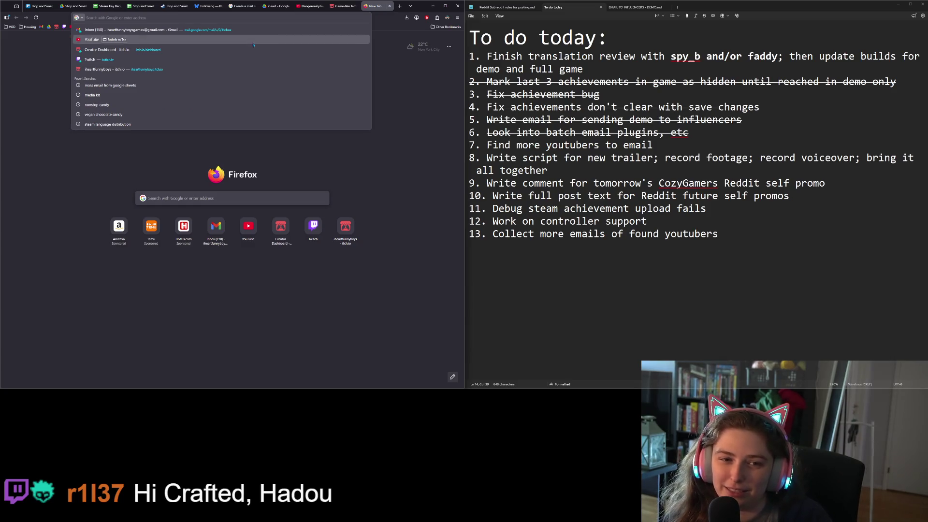
{"action": "left_click", "coordinate": [174, 60]}
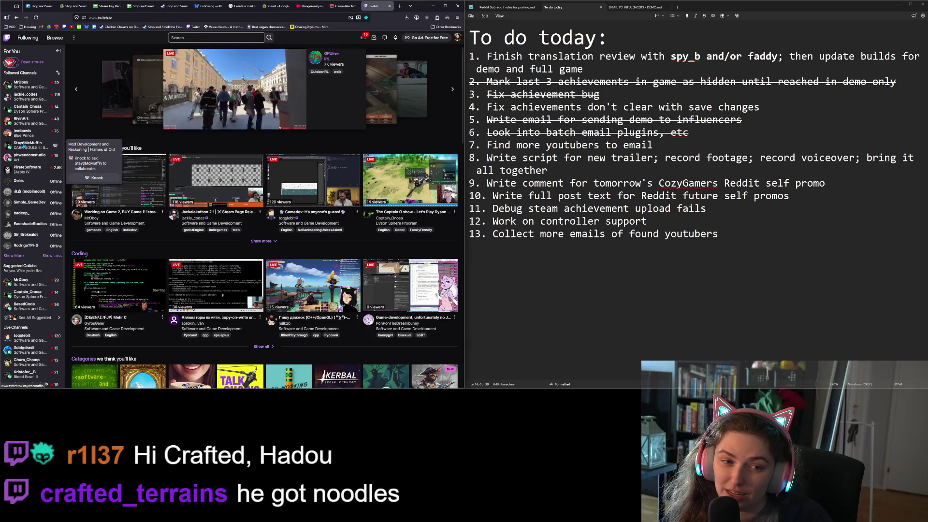
{"action": "left_click", "coordinate": [250, 38]}
{"action": "type", "text": "jed"}
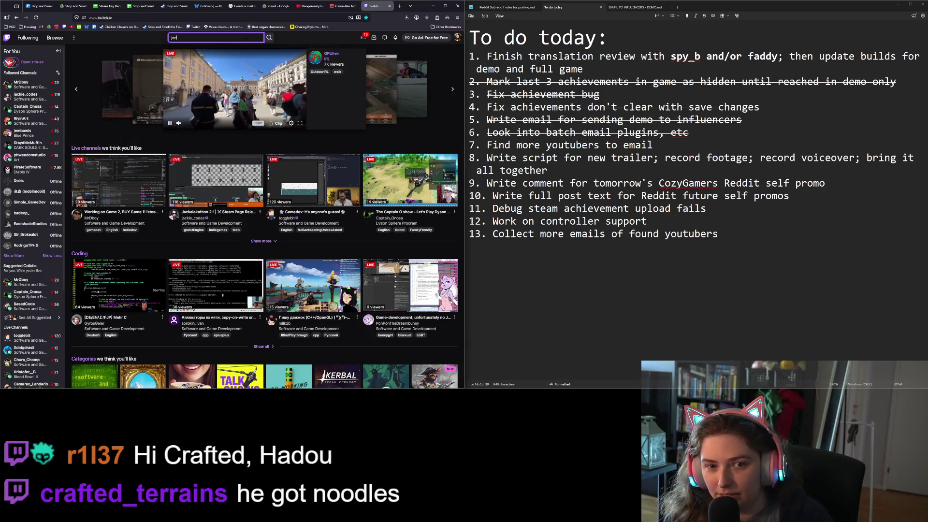
{"action": "type", "text": "m"}
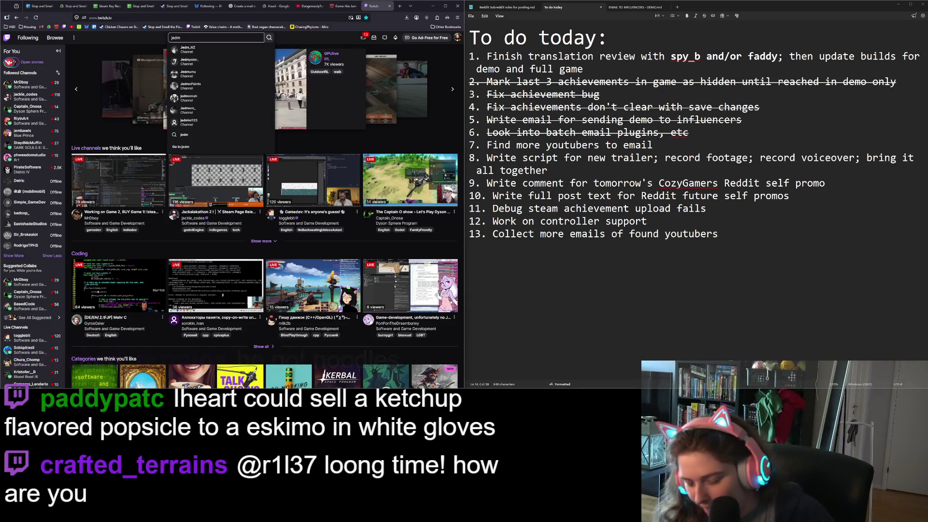
{"action": "key", "text": "BackSpace"}
{"action": "key", "text": "BackSpace"}
{"action": "key", "text": "BackSpace"}
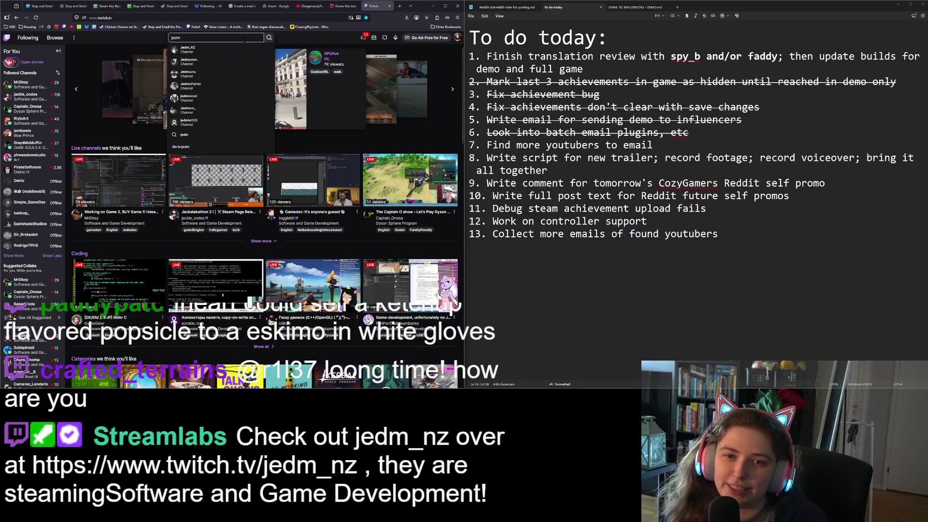
{"action": "left_click", "coordinate": [389, 6]}
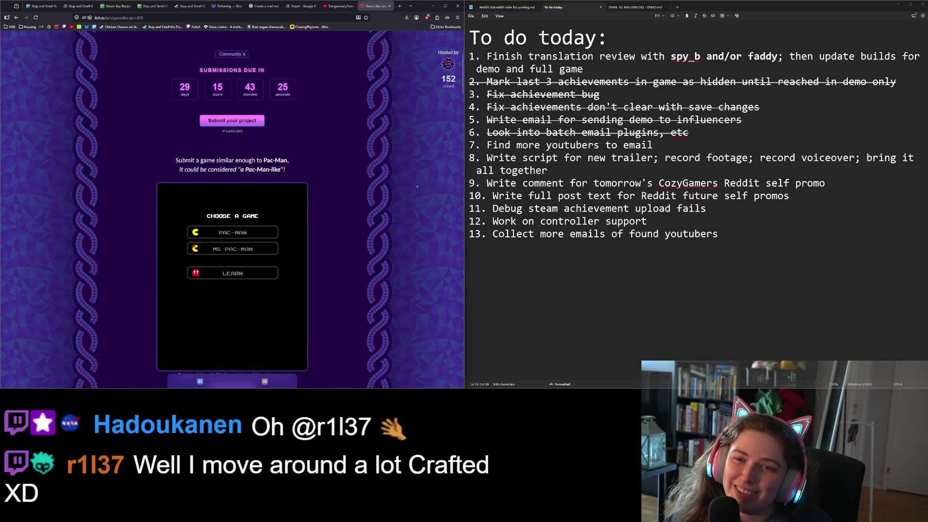
Switch to the first tab, the Stop and Smell the Flowers Trello board
{"action": "left_click", "coordinate": [48, 8]}
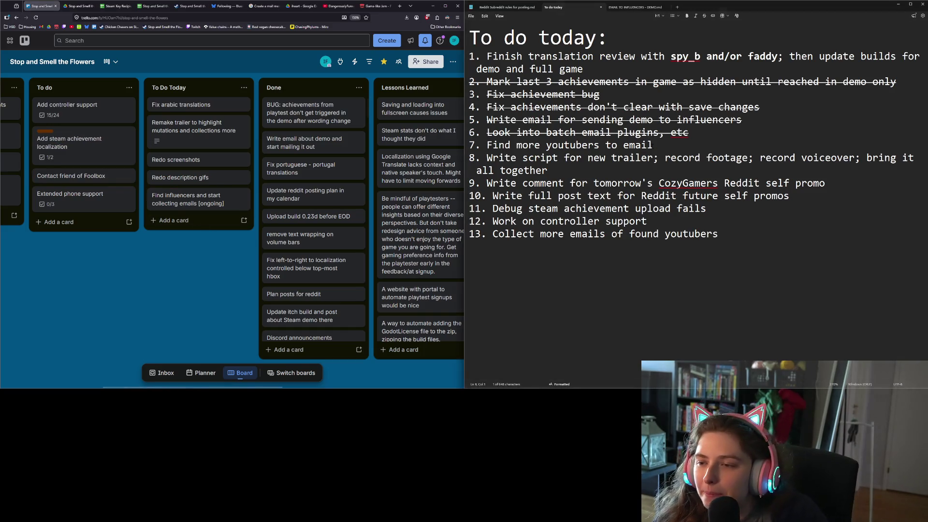
Move item 7, 'Find more youtubers to email', to the end of the to-do list
{"action": "triple_click", "coordinate": [570, 145]}
{"action": "key", "text": "ctrl+x"}
{"action": "key", "text": "ctrl+End"}
{"action": "key", "text": "Return"}
{"action": "key", "text": "ctrl+v"}
{"action": "key", "text": "Up"}
{"action": "key", "text": "Up"}
{"action": "key", "text": "Up"}
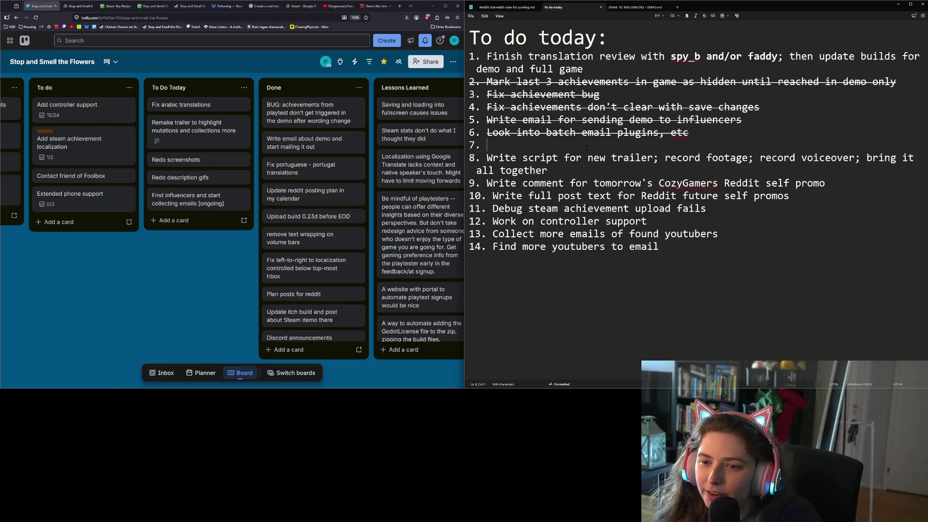
{"action": "key", "text": "BackSpace"}
{"action": "key", "text": "ctrl+End"}
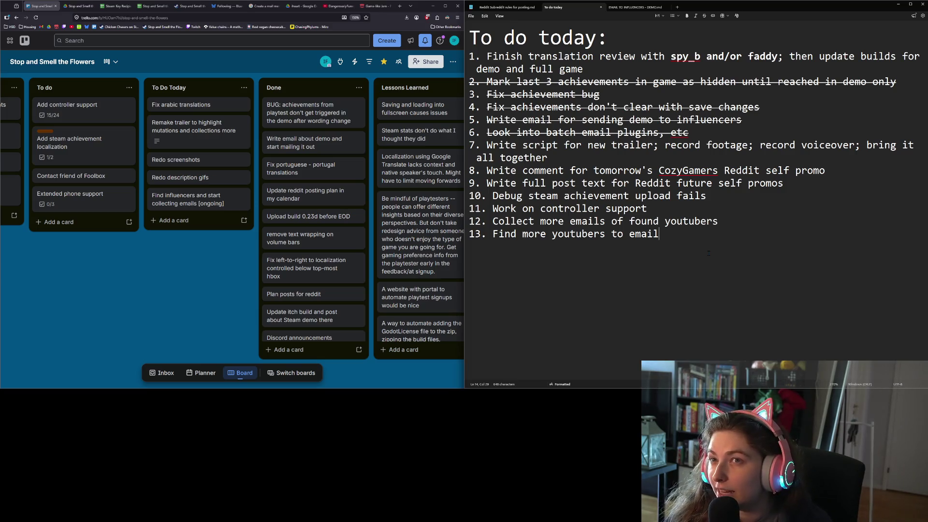
Delete the 'Debug steam achievement upload fails' item and save the to-do notes
{"action": "left_click", "coordinate": [652, 221]}
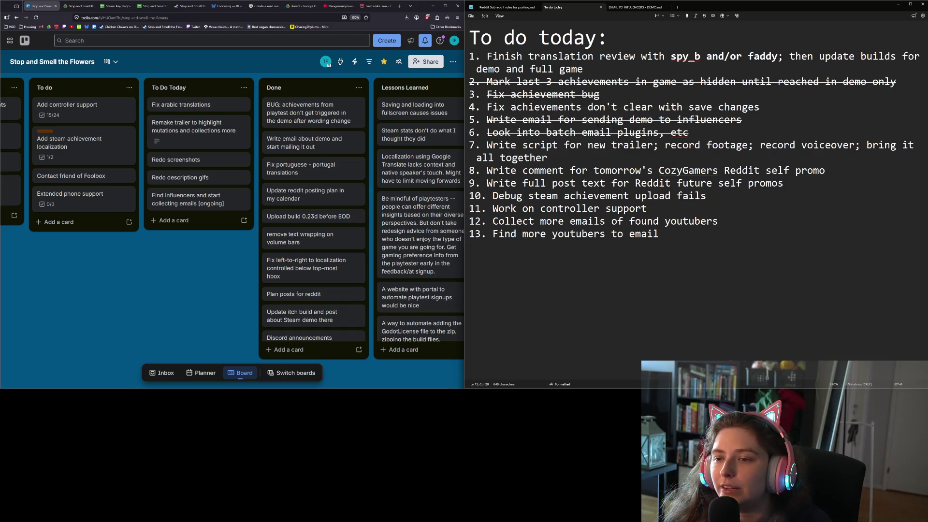
{"action": "left_click", "coordinate": [564, 167]}
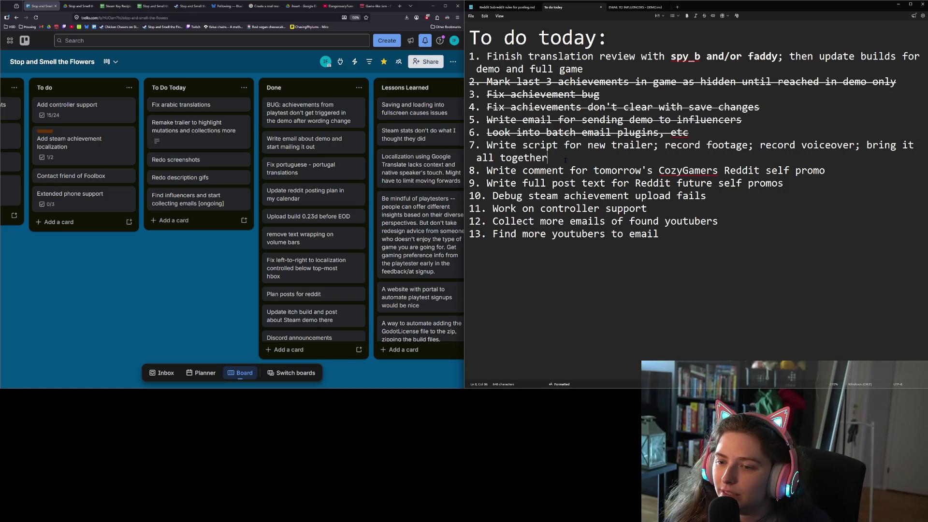
{"action": "left_click", "coordinate": [735, 198]}
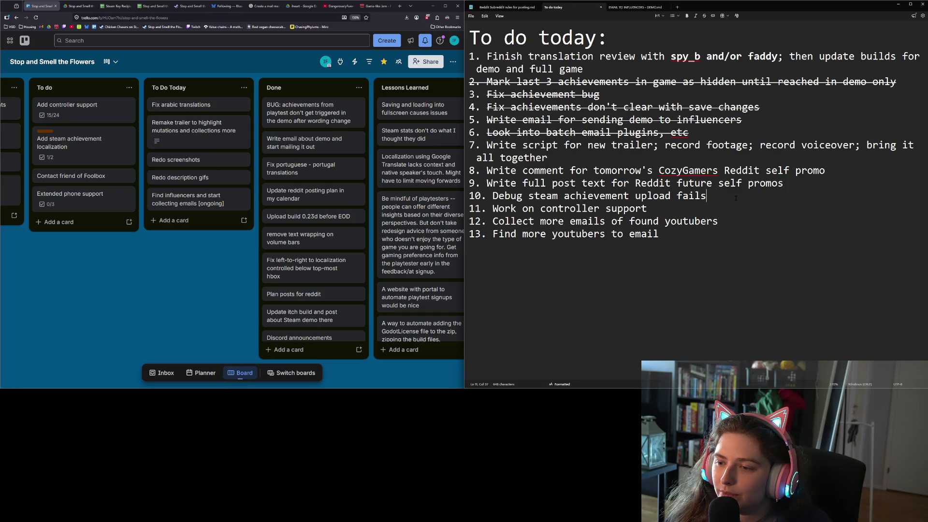
{"action": "left_click_drag", "start_coordinate": [734, 198], "coordinate": [483, 198]}
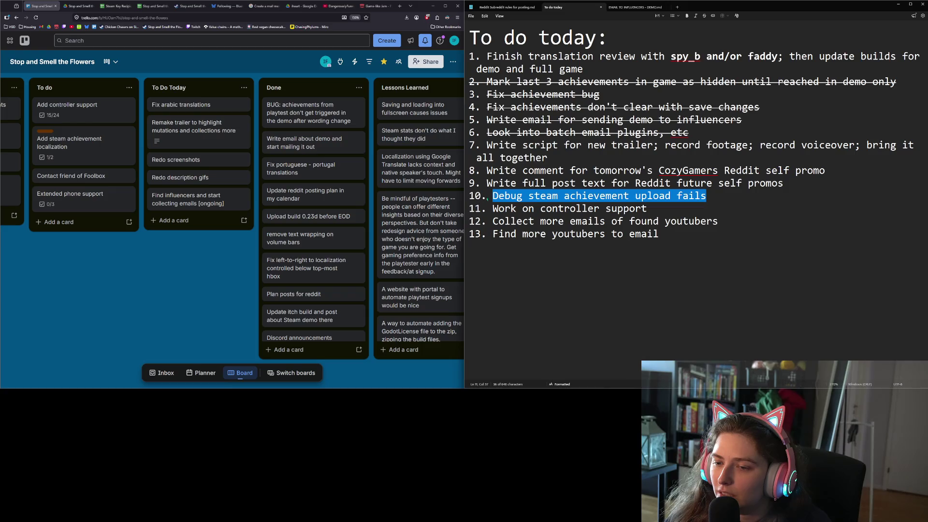
{"action": "left_click", "coordinate": [499, 196]}
{"action": "left_click_drag", "start_coordinate": [739, 199], "coordinate": [489, 198]}
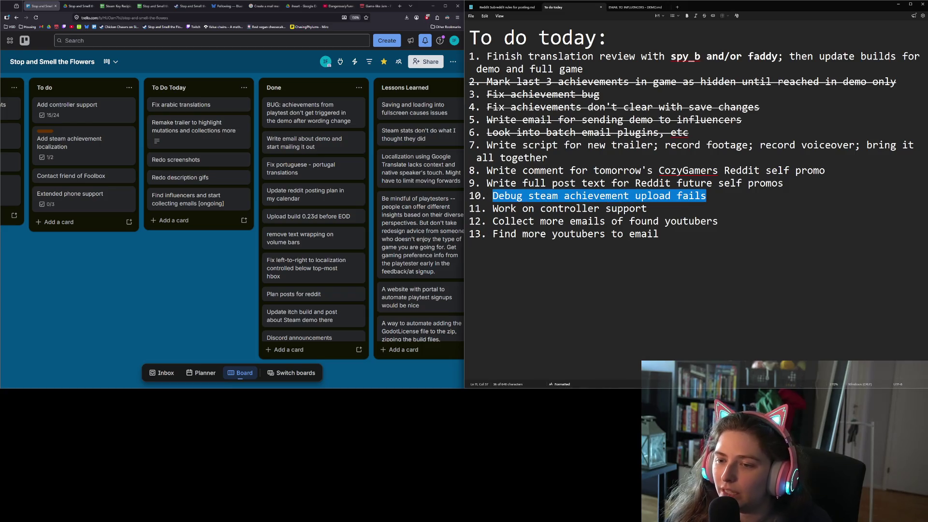
{"action": "key", "text": "BackSpace"}
{"action": "key", "text": "BackSpace"}
{"action": "key", "text": "BackSpace"}
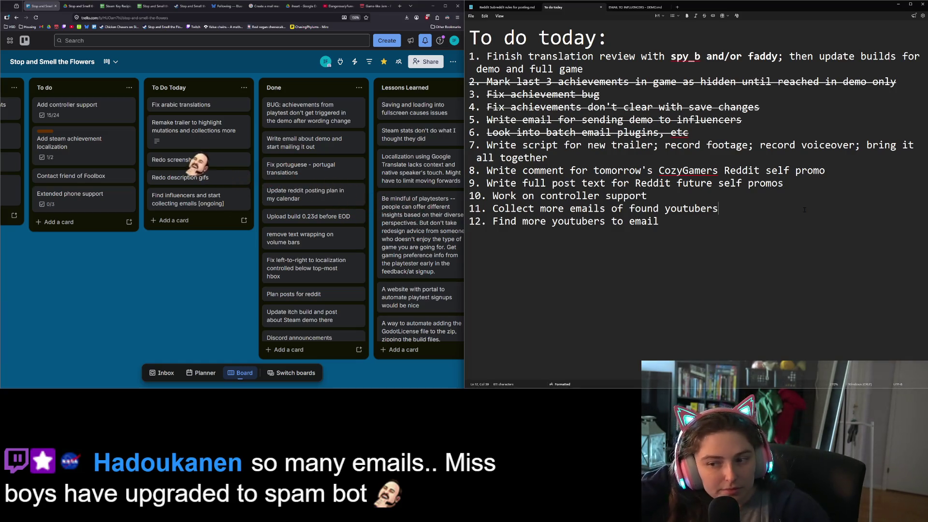
{"action": "key", "text": "ctrl+s"}
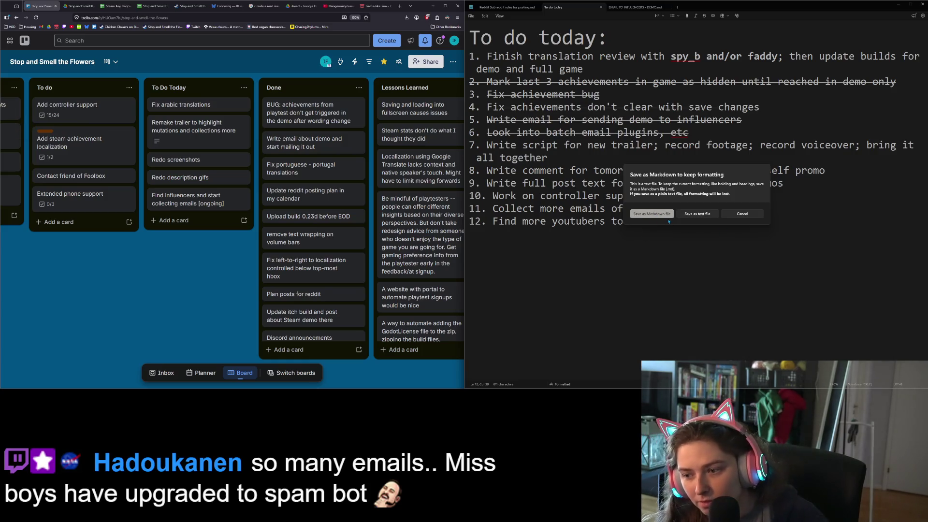
{"action": "left_click", "coordinate": [741, 214]}
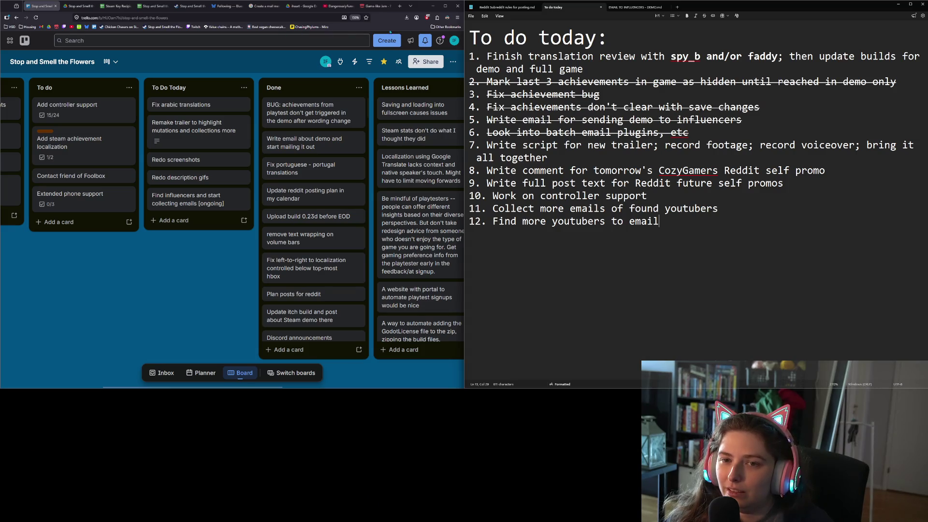
Close the YouTube channel, Game-like Jam, mail merge tutorial, Bluesky and Steam store tabs
{"action": "left_click", "coordinate": [313, 6]}
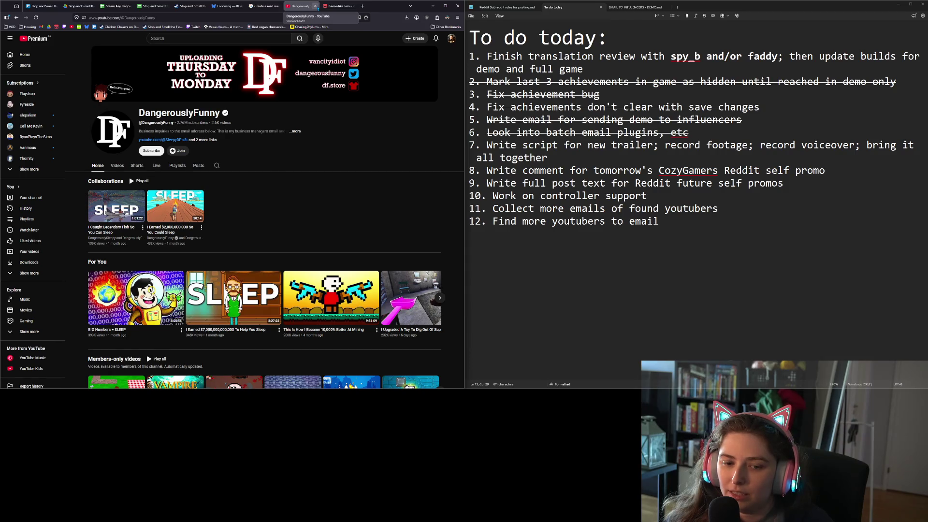
{"action": "left_click", "coordinate": [316, 6]}
{"action": "left_click", "coordinate": [316, 7]}
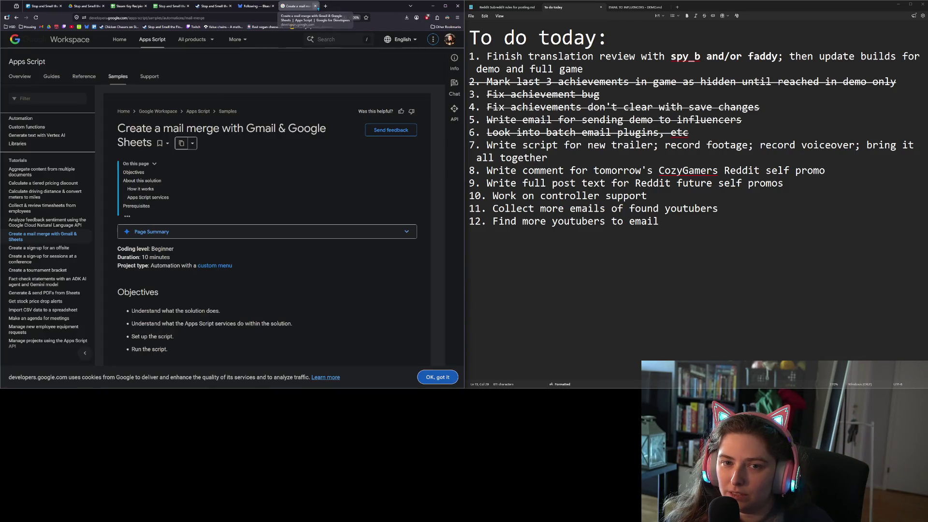
{"action": "left_click", "coordinate": [316, 6]}
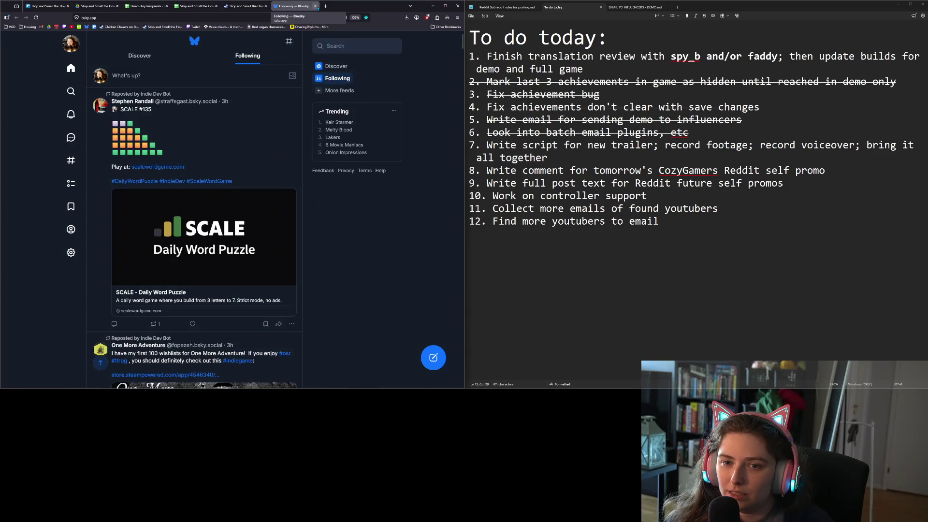
{"action": "left_click", "coordinate": [316, 6]}
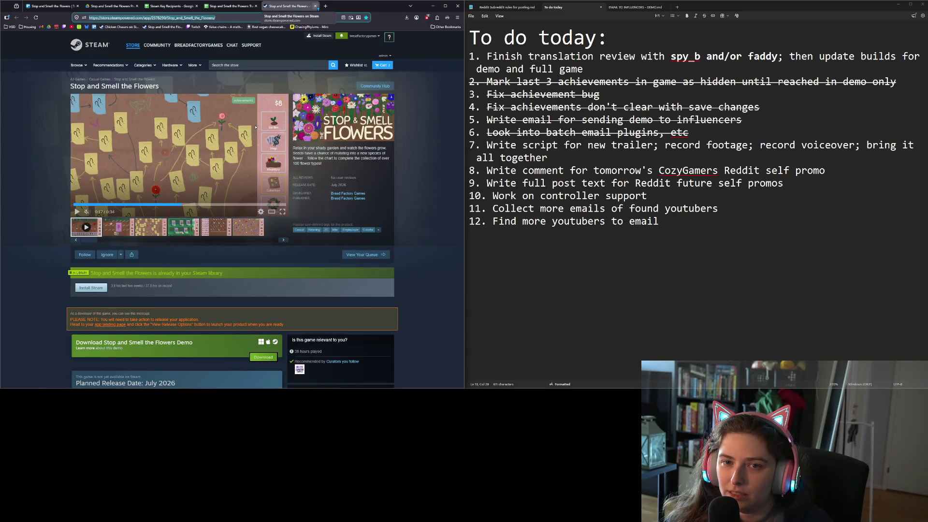
{"action": "left_click", "coordinate": [316, 6]}
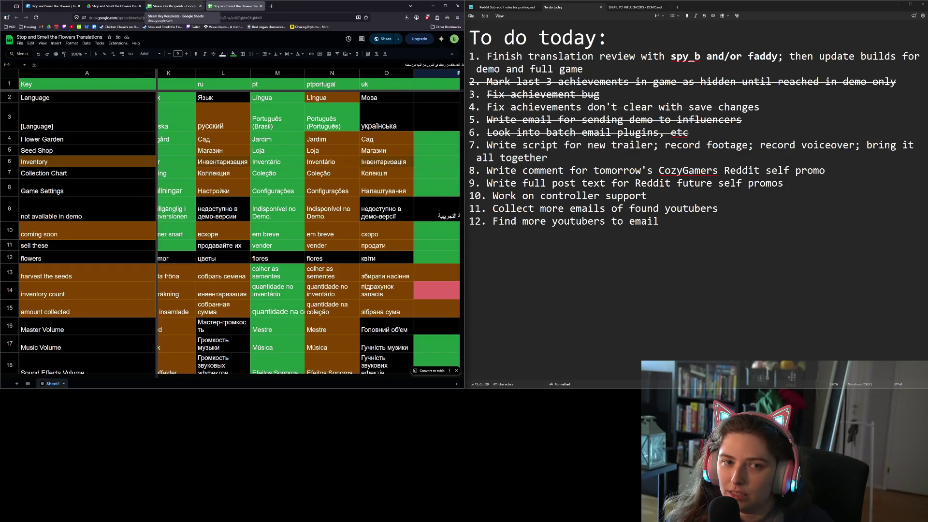
Close the Steam Key Recipients sheet and go to the Stop and Smell the Flowers board
{"action": "left_click", "coordinate": [185, 7]}
{"action": "left_click", "coordinate": [200, 6]}
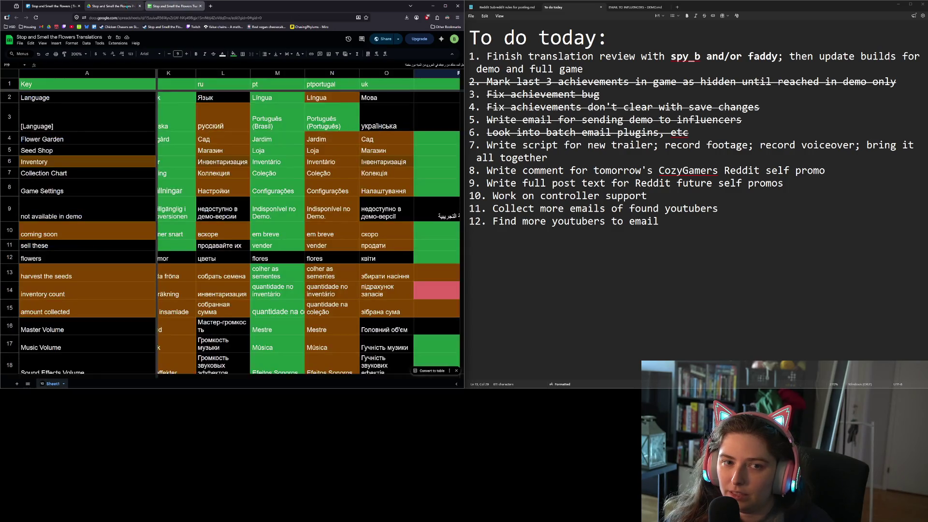
{"action": "left_click", "coordinate": [138, 7]}
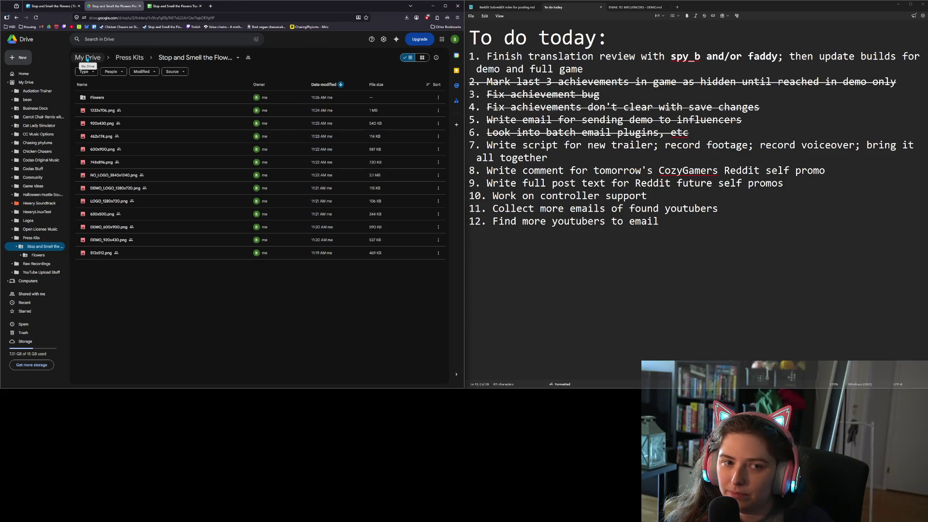
{"action": "left_click", "coordinate": [51, 6]}
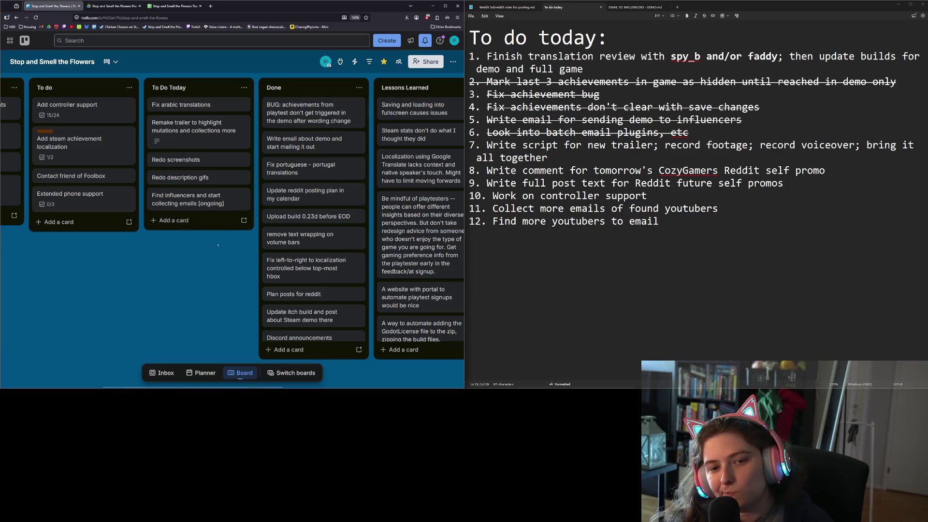
Focus the to-do notes, then open the Stop and Smell the Flowers Steam store bookmark
{"action": "left_click", "coordinate": [752, 274]}
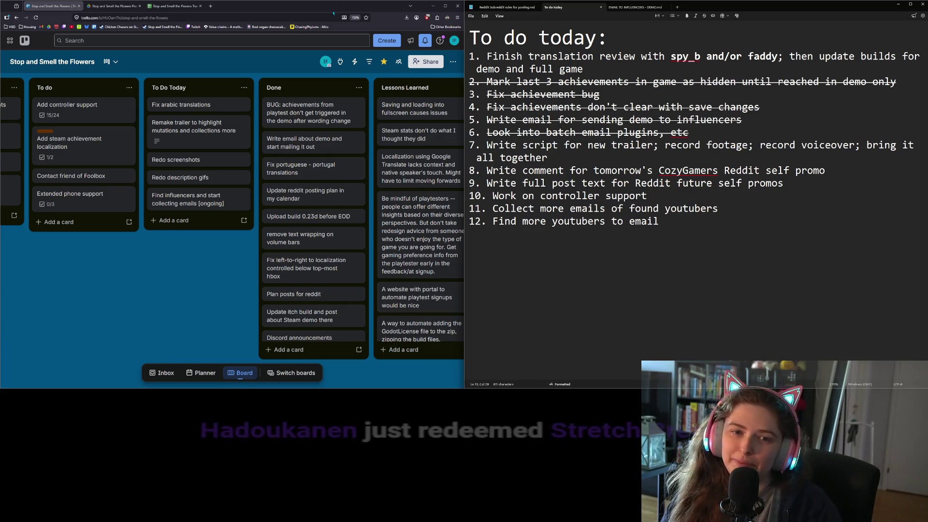
{"action": "left_click", "coordinate": [170, 27]}
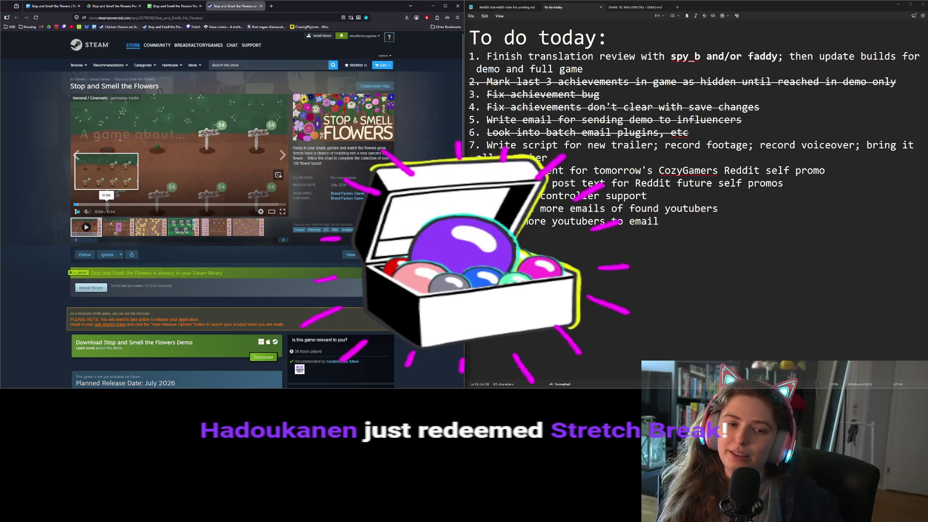
Pause the gameplay trailer, then view it in the enlarged trailer viewer
{"action": "left_click", "coordinate": [77, 212]}
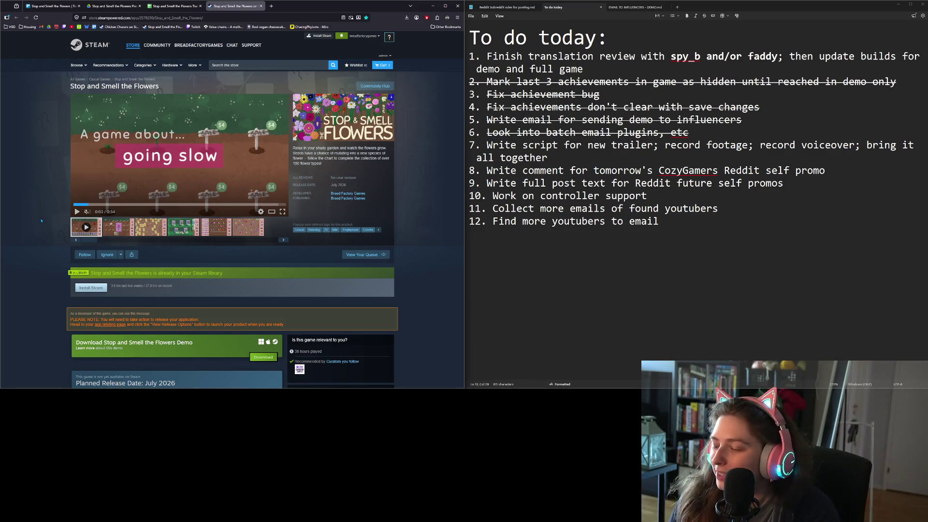
{"action": "left_click", "coordinate": [271, 213]}
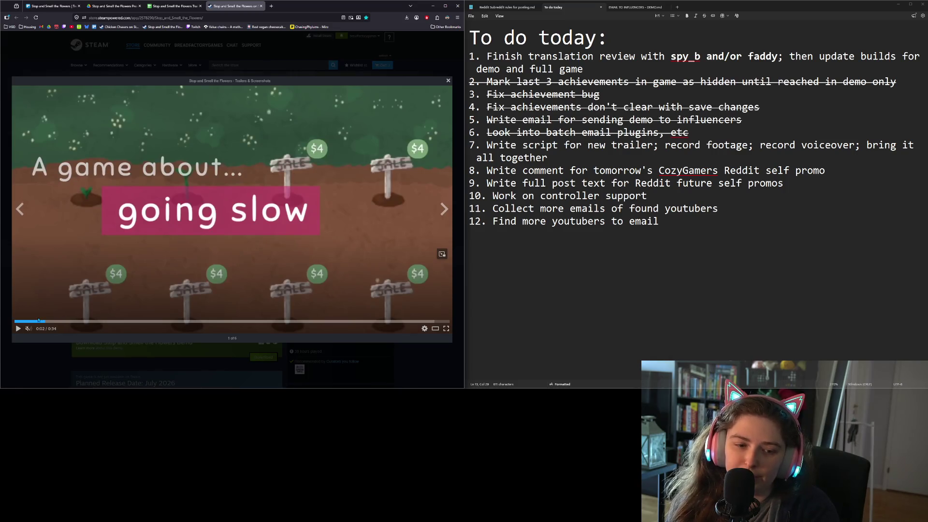
Replay the trailer unmuted from 0:00, start the music, and close the enlarged viewer
{"action": "left_click_drag", "start_coordinate": [2, 326], "coordinate": [15, 328]}
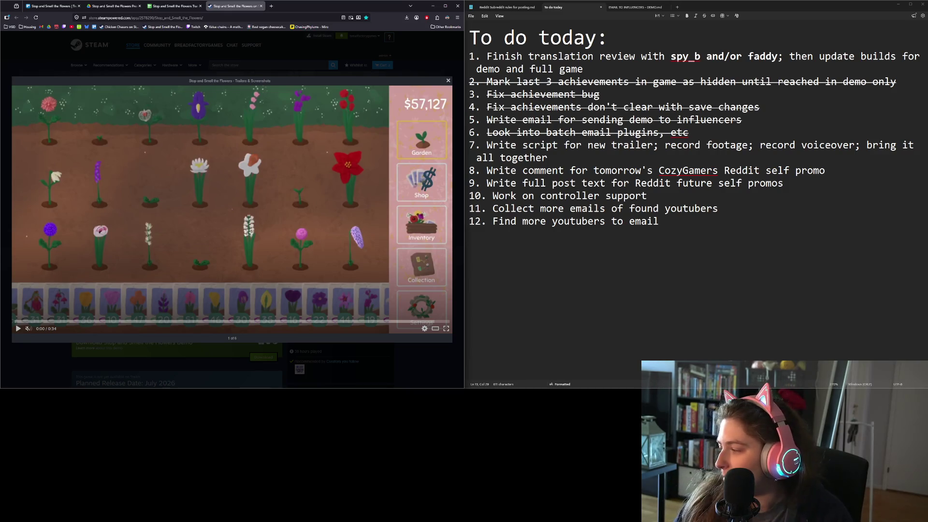
{"action": "key", "text": "alt+Tab"}
{"action": "mouse_move", "coordinate": [40, 328]}
{"action": "left_click", "coordinate": [28, 328]}
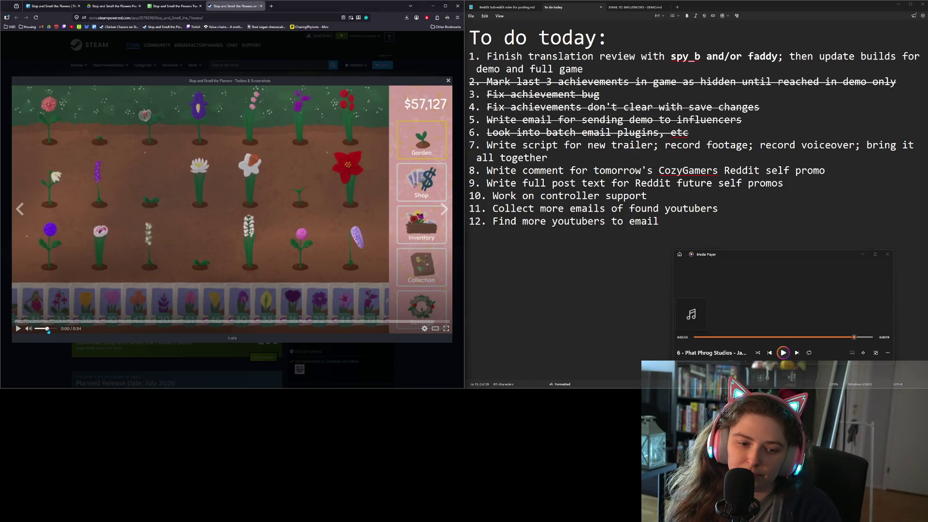
{"action": "left_click", "coordinate": [18, 329]}
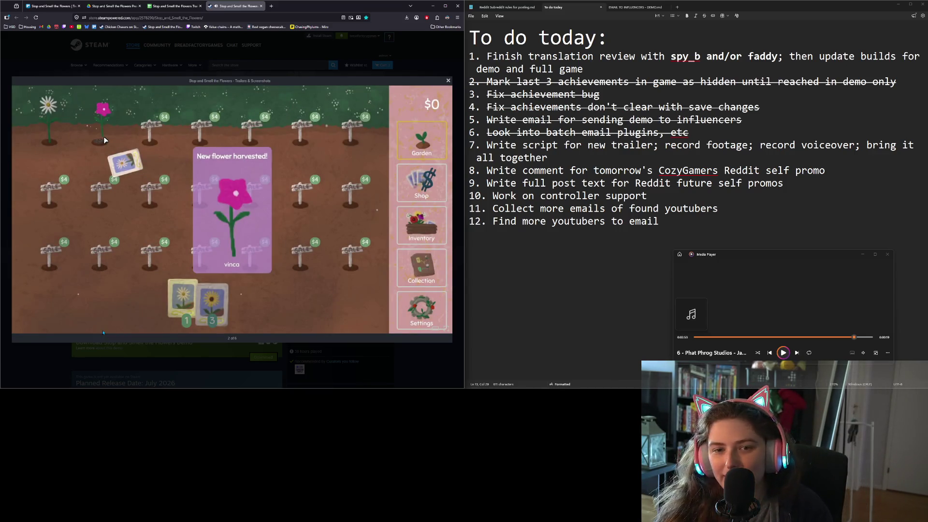
{"action": "left_click", "coordinate": [783, 352]}
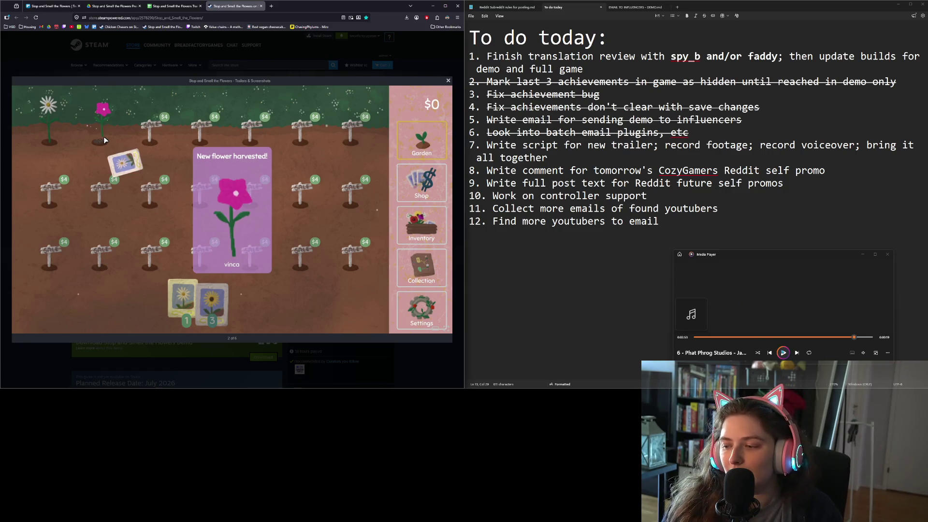
{"action": "left_click", "coordinate": [313, 48]}
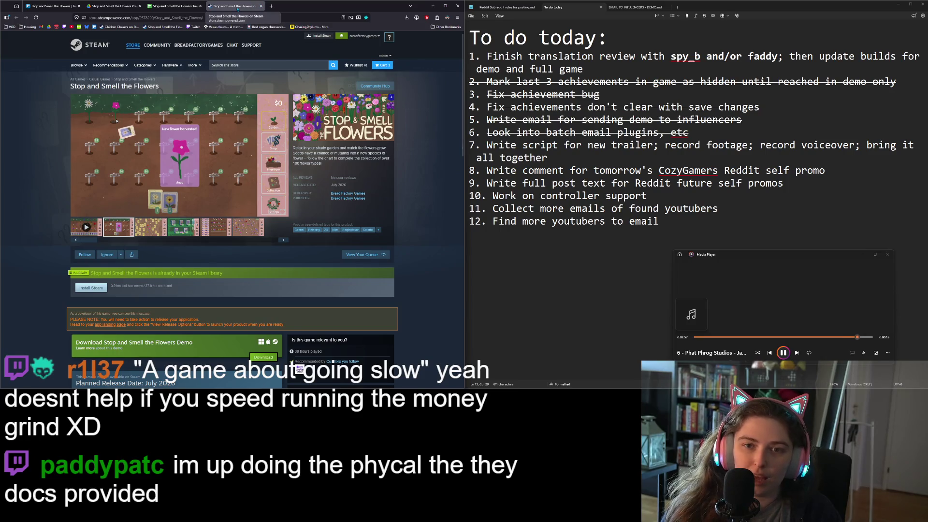
Return to the to-do notes, then start a new blank note for the trailer script
{"action": "right_click", "coordinate": [237, 9]}
{"action": "left_click", "coordinate": [627, 272]}
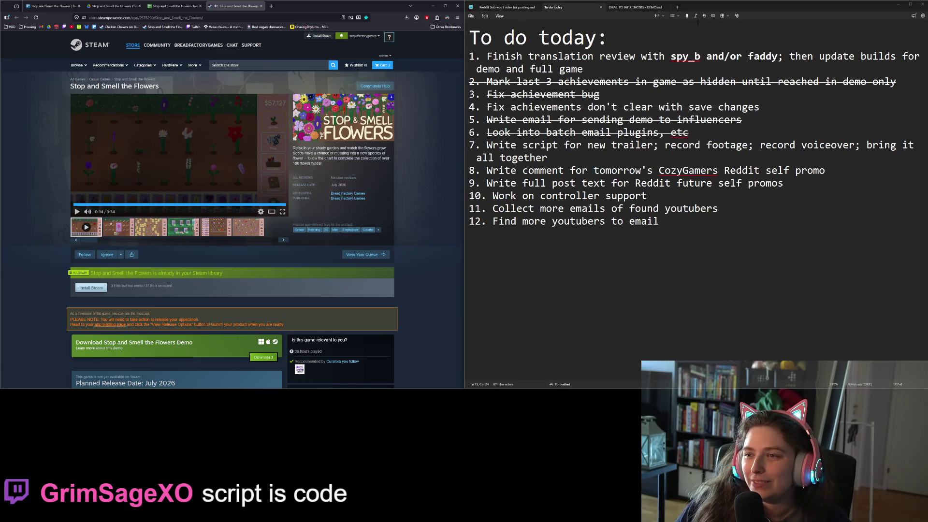
{"action": "left_click", "coordinate": [678, 7]}
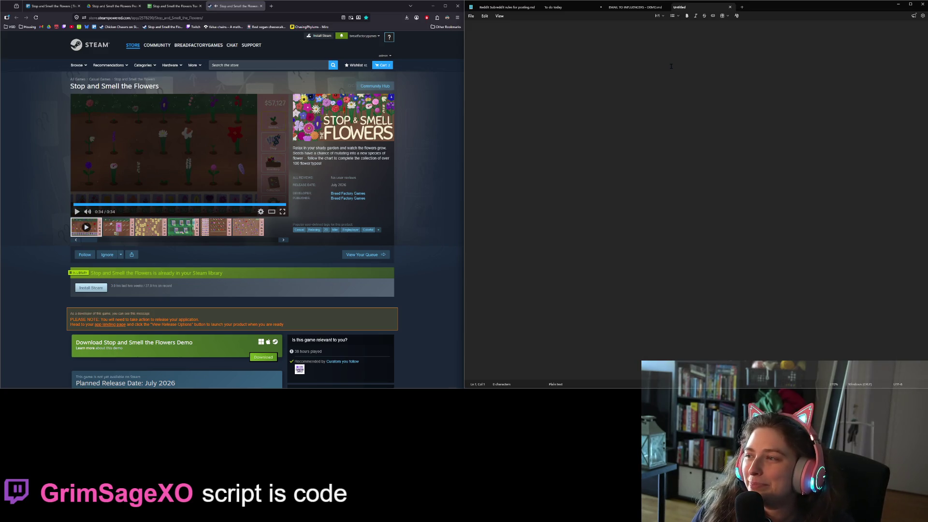
Type the bracketed shot line: panning across the Daisy-seeded garden until full maturity
{"action": "type", "text": "[]Panning ag"}
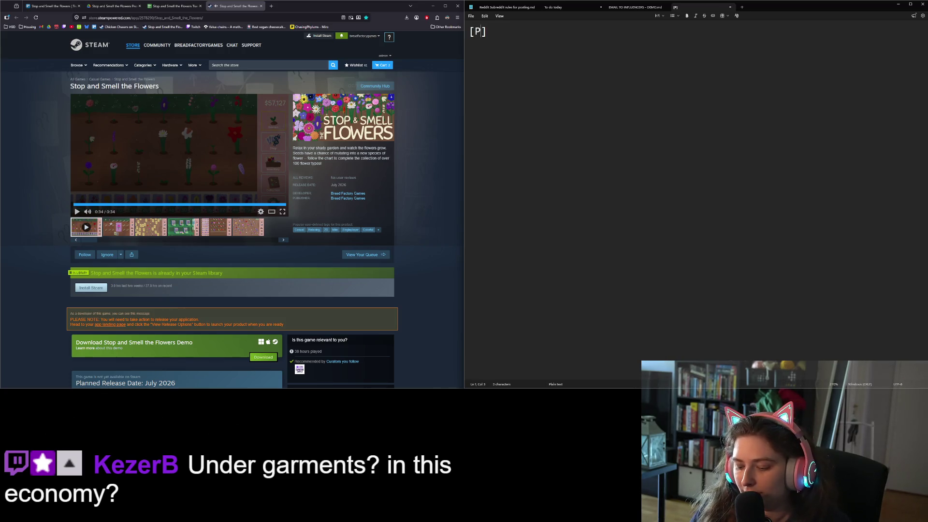
{"action": "type", "text": "ross garden of"}
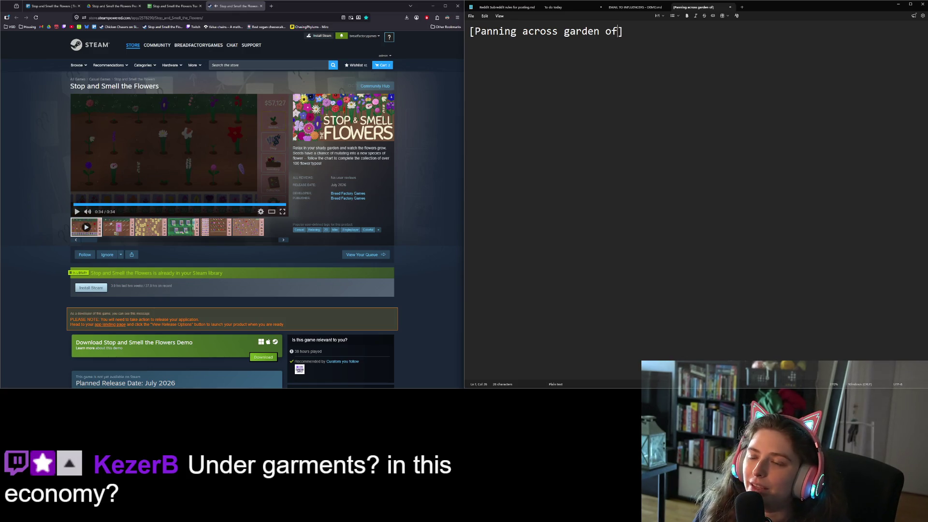
{"action": "type", "text": "unlocked"}
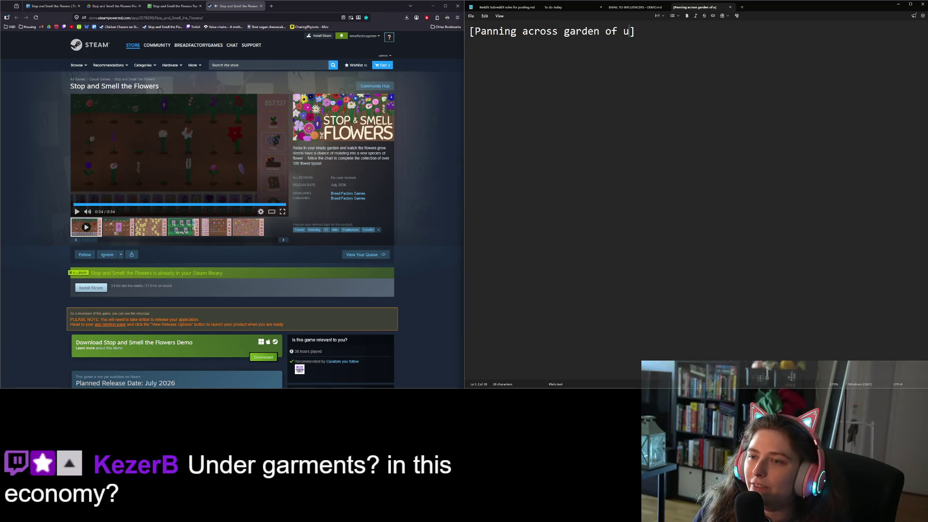
{"action": "type", "text": " and seeded w"}
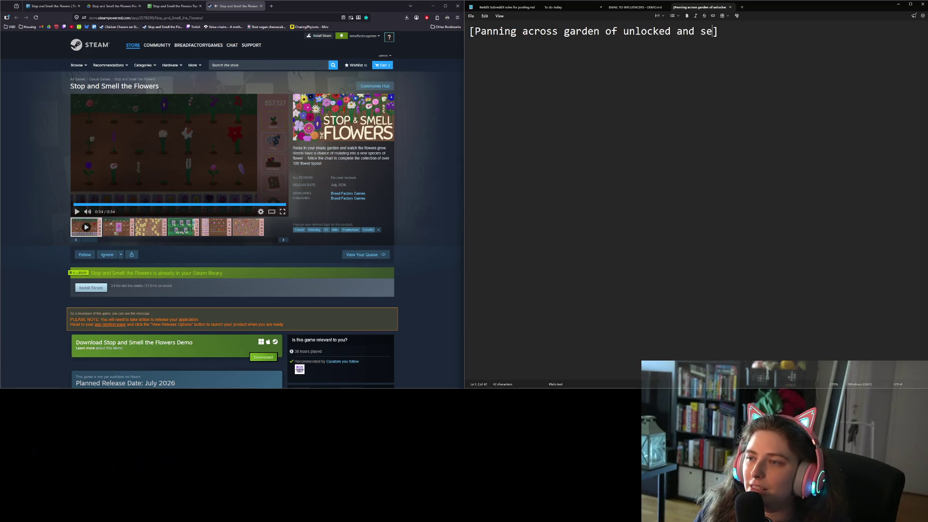
{"action": "type", "text": "ith Dais"}
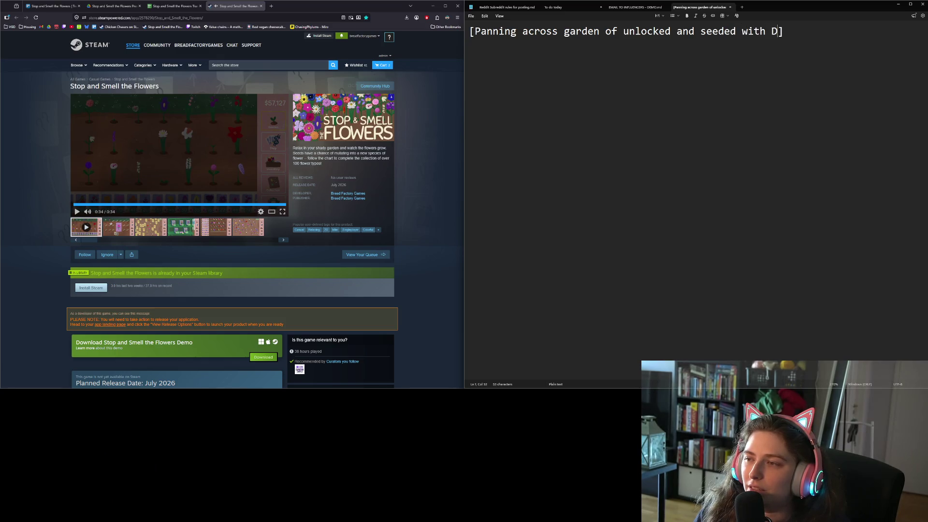
{"action": "type", "text": "flowers"}
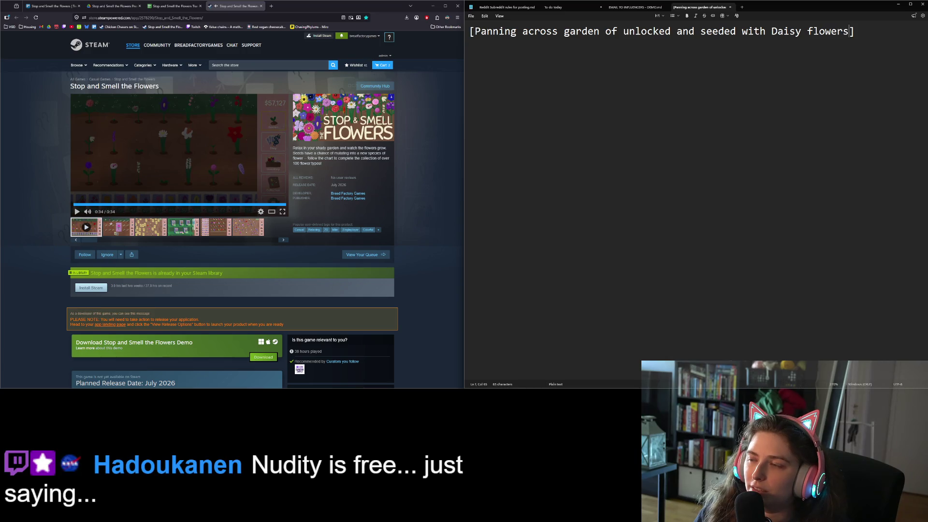
{"action": "type", "text": ", stay until th"}
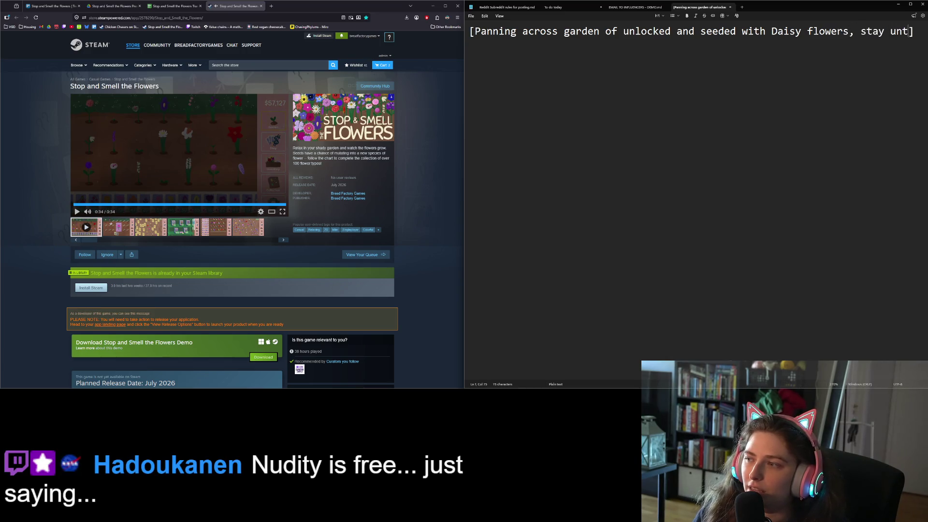
{"action": "type", "text": "ye"}
{"action": "key", "text": "BackSpace"}
{"action": "key", "text": "BackSpace"}
{"action": "key", "text": "BackSpace"}
{"action": "type", "text": "ey are"}
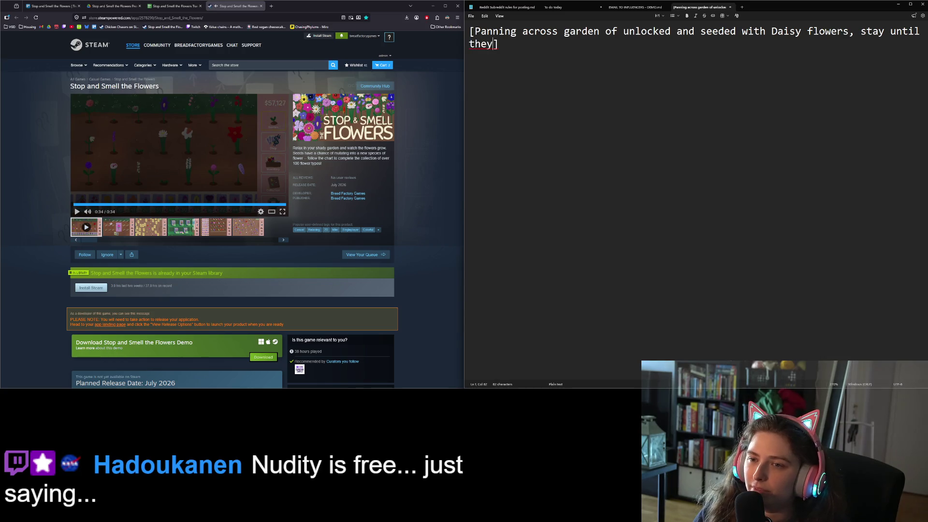
{"action": "type", "text": " full maturi"}
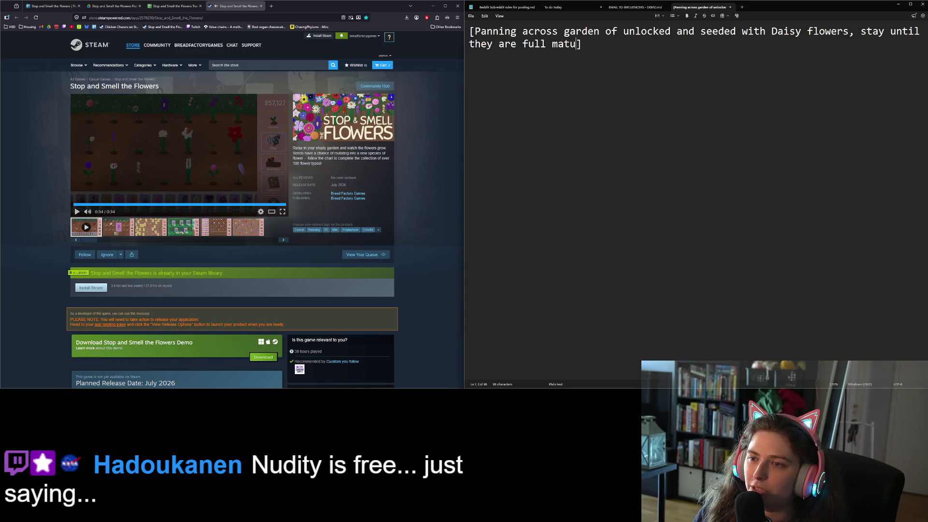
{"action": "type", "text": "ty"}
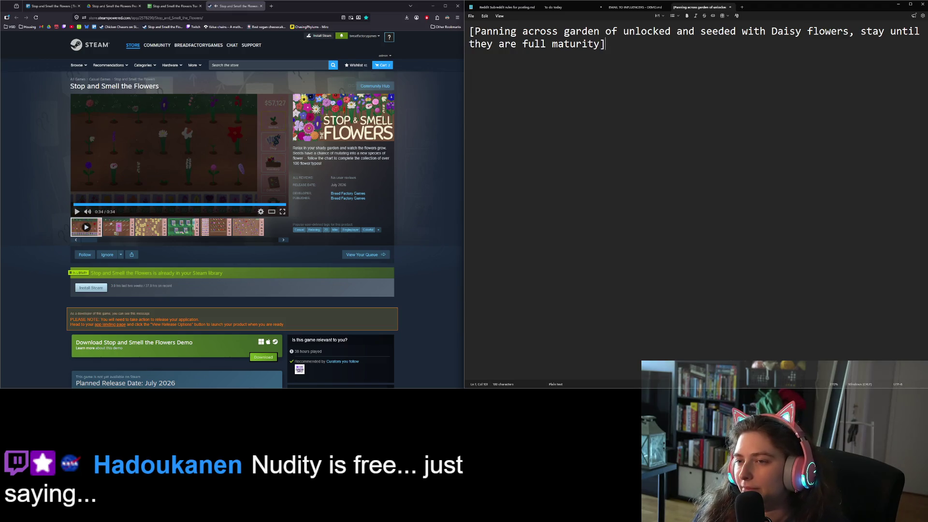
{"action": "key", "text": "Return"}
{"action": "key", "text": "Return"}
Add the narration line 'Can we just take a moment and relax?'
{"action": "type", "text": "This is a"}
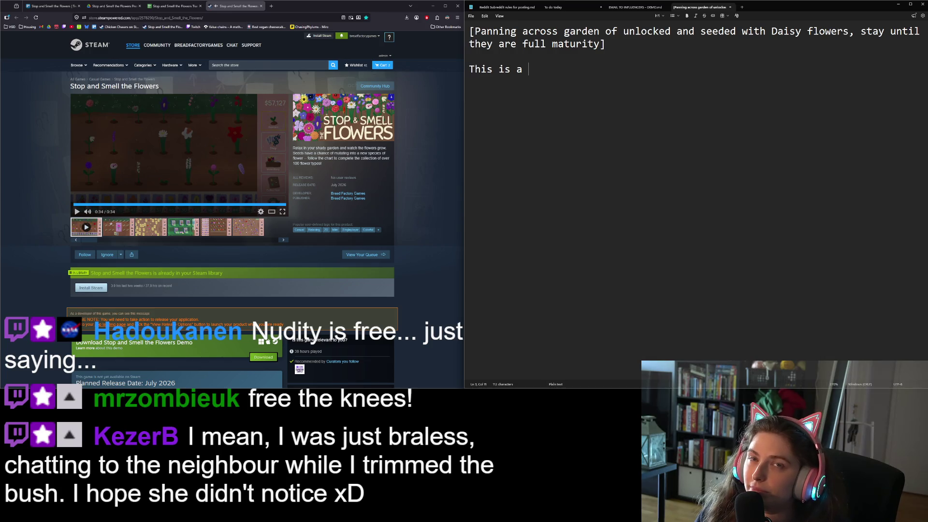
{"action": "key", "text": "BackSpace"}
{"action": "key", "text": "BackSpace"}
{"action": "key", "text": "BackSpace"}
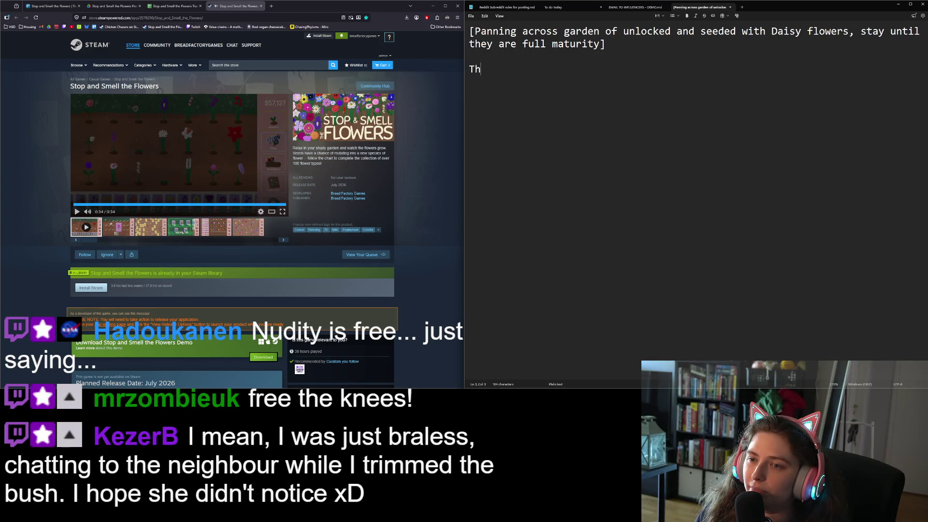
{"action": "key", "text": "BackSpace"}
{"action": "type", "text": "C"}
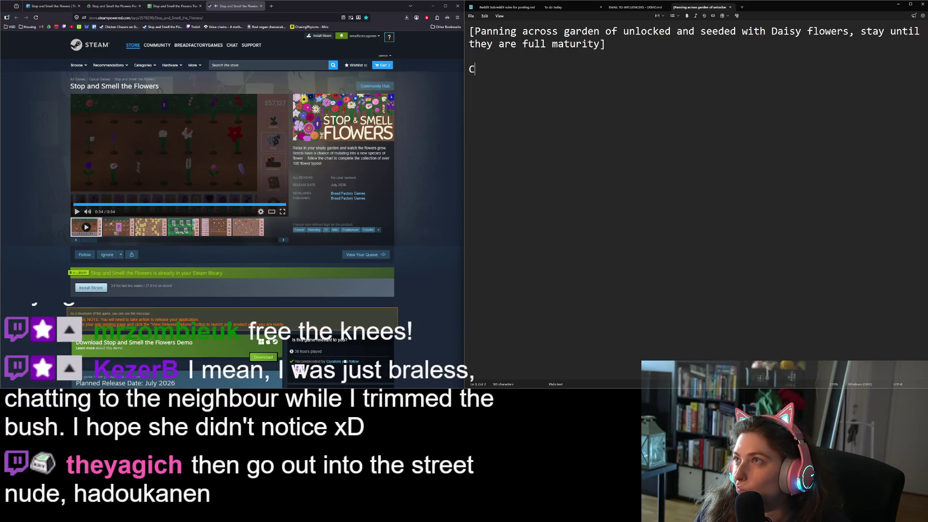
{"action": "type", "text": "an we just take a moment and relax?"}
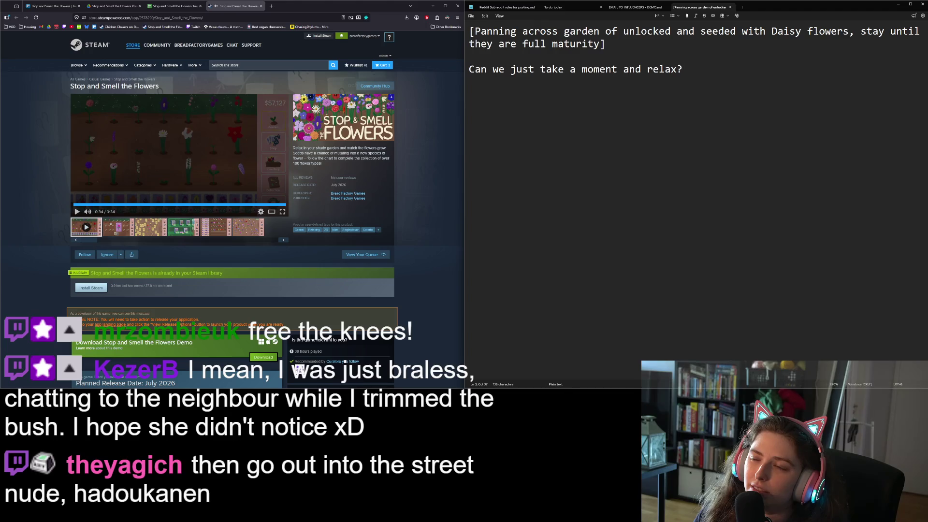
{"action": "key", "text": "Return"}
{"action": "key", "text": "Return"}
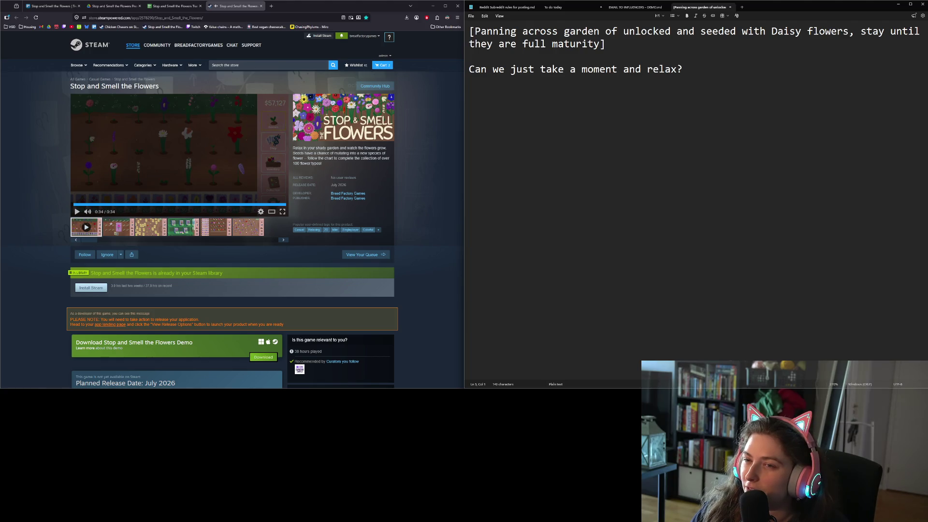
Insert blank lines at the top and give the first line the Title style
{"action": "key", "text": "ctrl+Home"}
{"action": "key", "text": "Return"}
{"action": "key", "text": "Return"}
{"action": "key", "text": "Up"}
{"action": "key", "text": "Up"}
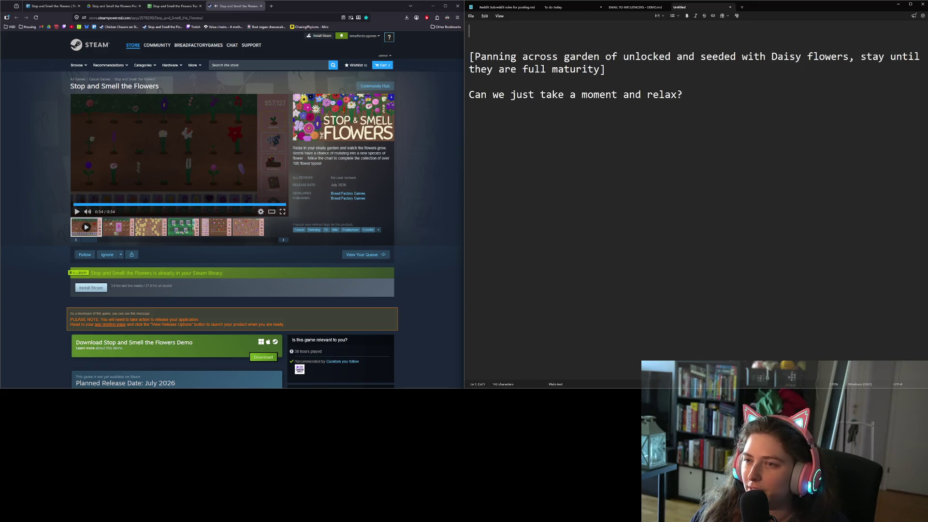
{"action": "left_click", "coordinate": [658, 16]}
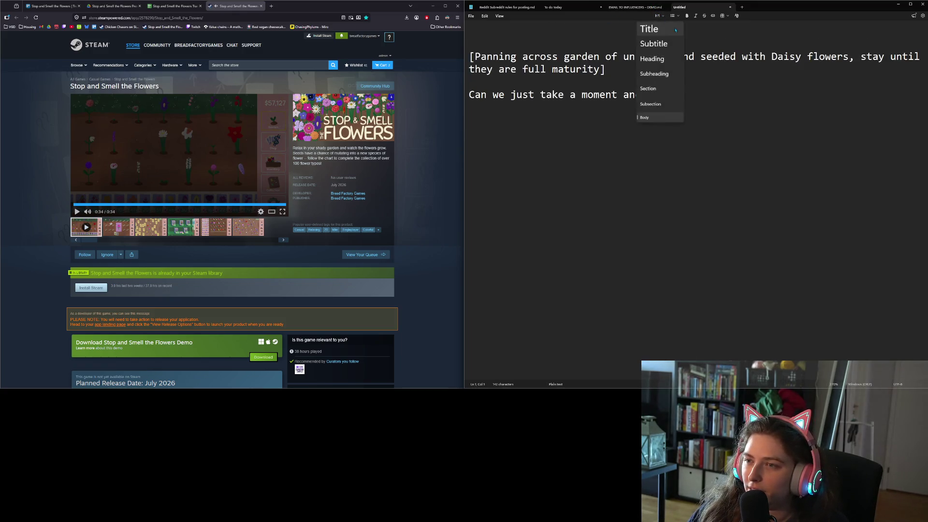
{"action": "left_click", "coordinate": [665, 31]}
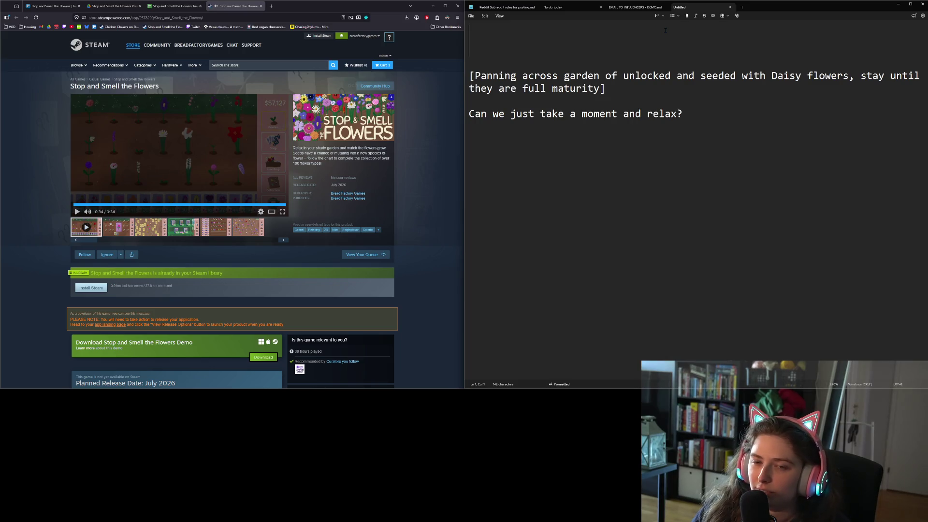
Type the heading 'SASTF Trailer V2' and save the note, keeping Markdown formatting
{"action": "type", "text": "Trailer b"}
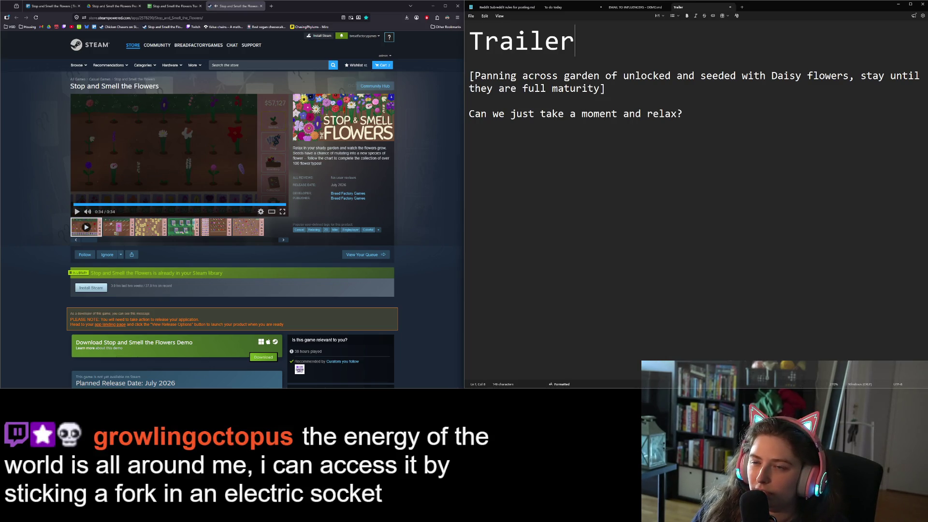
{"action": "key", "text": "BackSpace"}
{"action": "type", "text": "V2"}
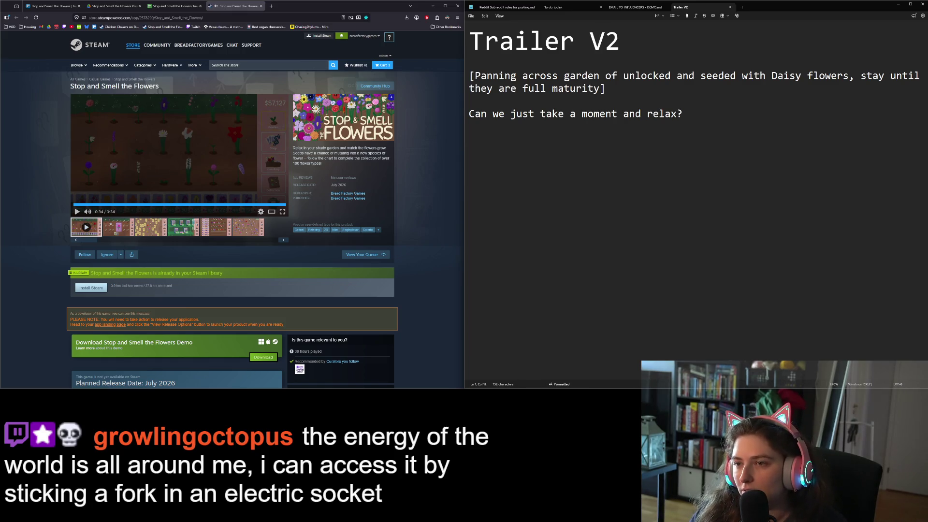
{"action": "left_click", "coordinate": [469, 41]}
{"action": "type", "text": "SASTF"}
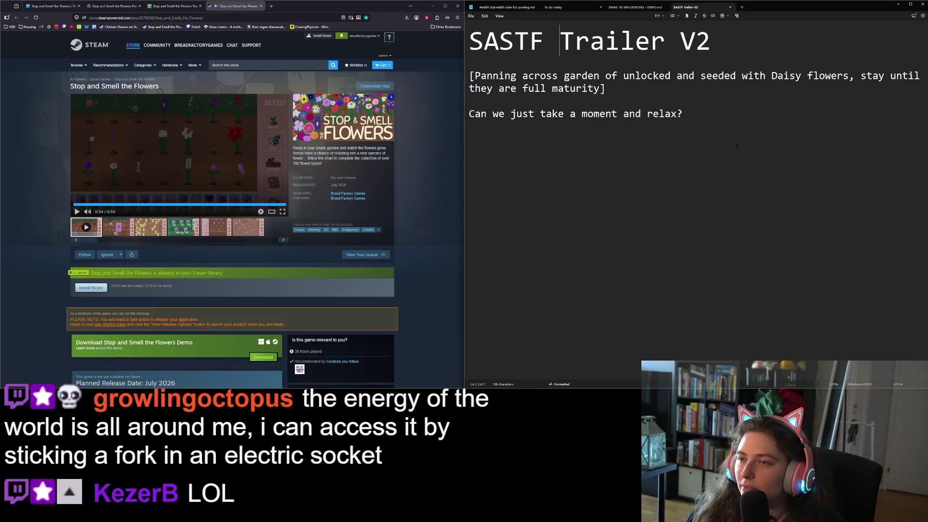
{"action": "key", "text": "ctrl+s"}
{"action": "left_click", "coordinate": [651, 214]}
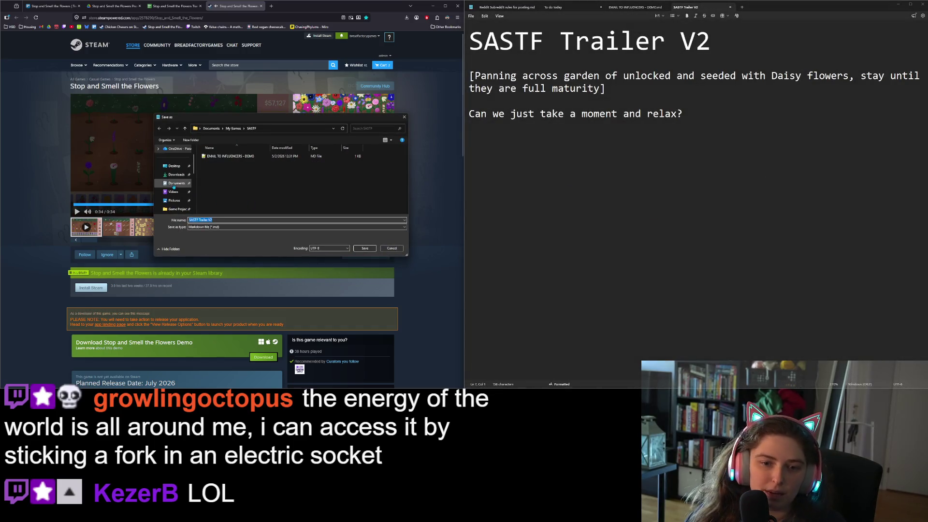
Save the script as 'SASTF Trailer V2.md' in the Videos > SASTF folder
{"action": "left_click", "coordinate": [173, 192]}
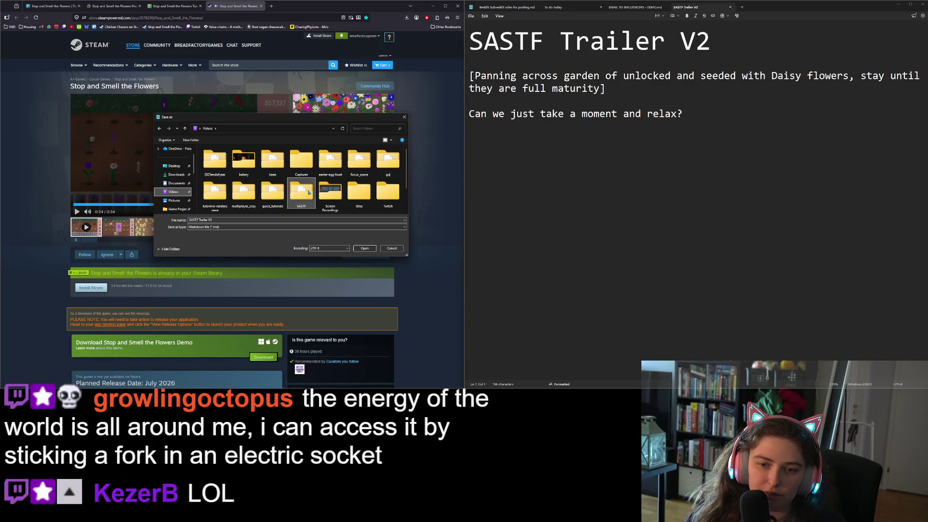
{"action": "double_click", "coordinate": [302, 191]}
{"action": "left_click", "coordinate": [366, 248]}
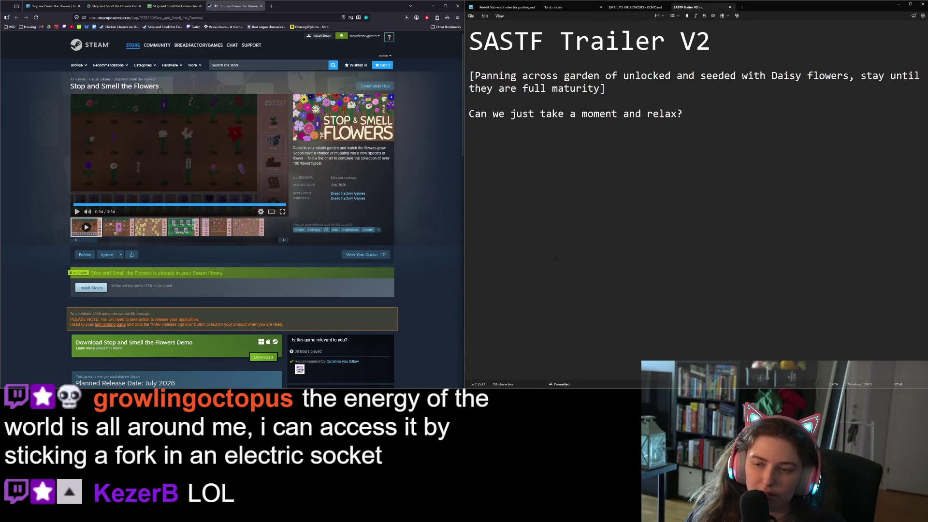
Add a new blank line below the narration line
{"action": "key", "text": "Return"}
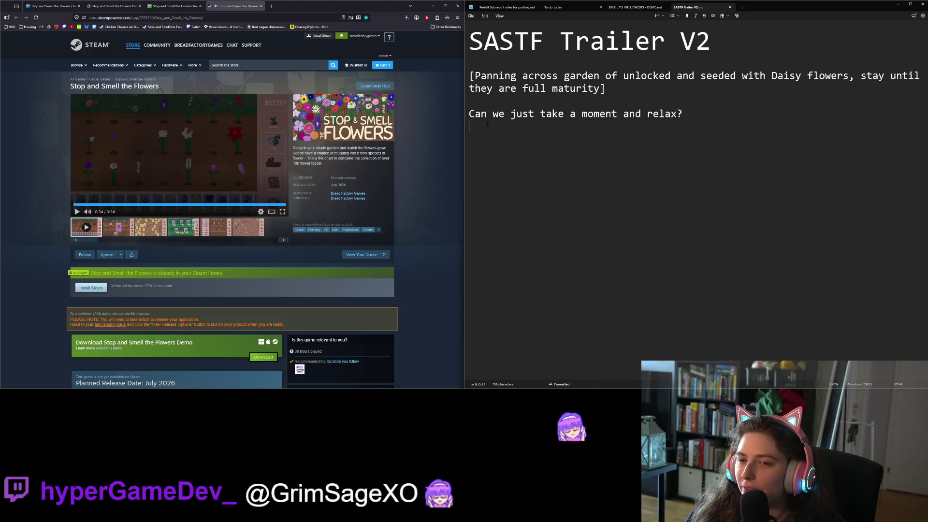
{"action": "left_click_drag", "start_coordinate": [469, 113], "coordinate": [515, 159]}
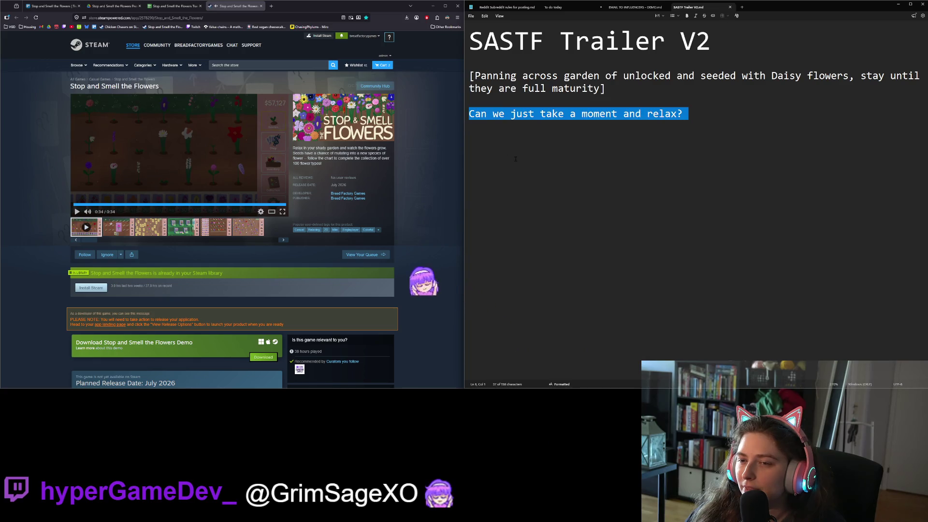
{"action": "key", "text": "Right"}
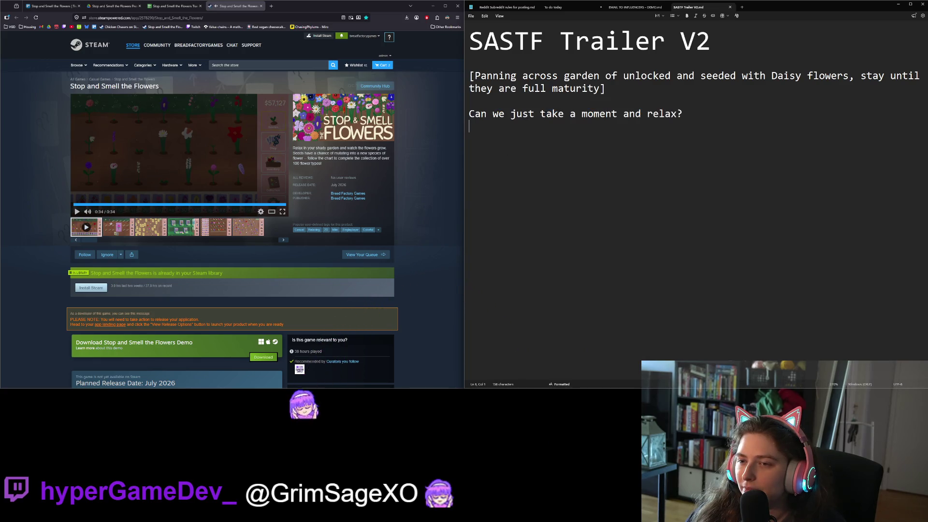